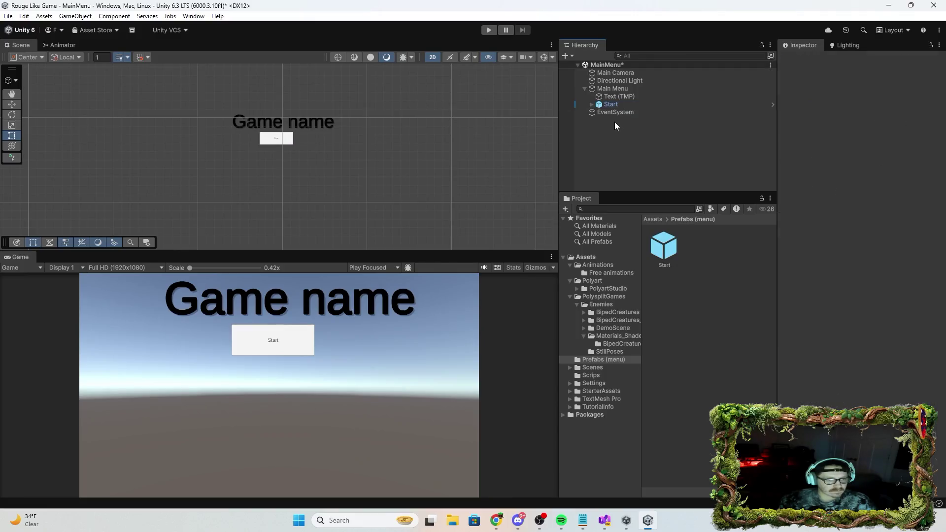
Paste a loose Start button copy, try to position it, and undo an accidental re-parenting
left_click(613, 138)
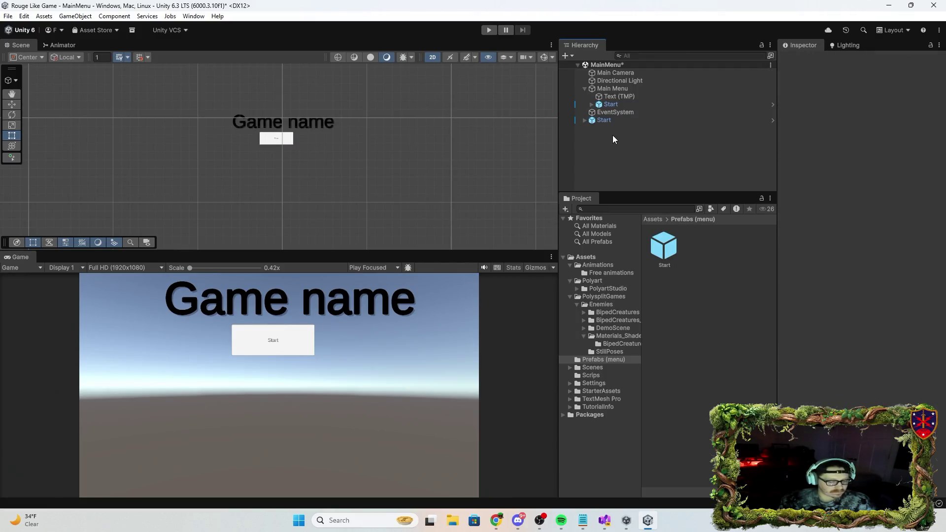
key("ctrl+v")
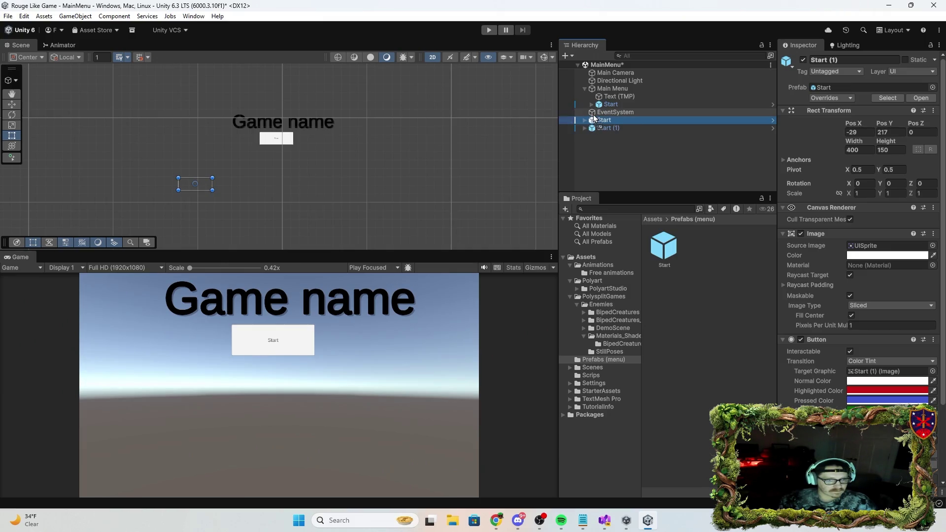
left_click_drag(592, 114, 598, 130)
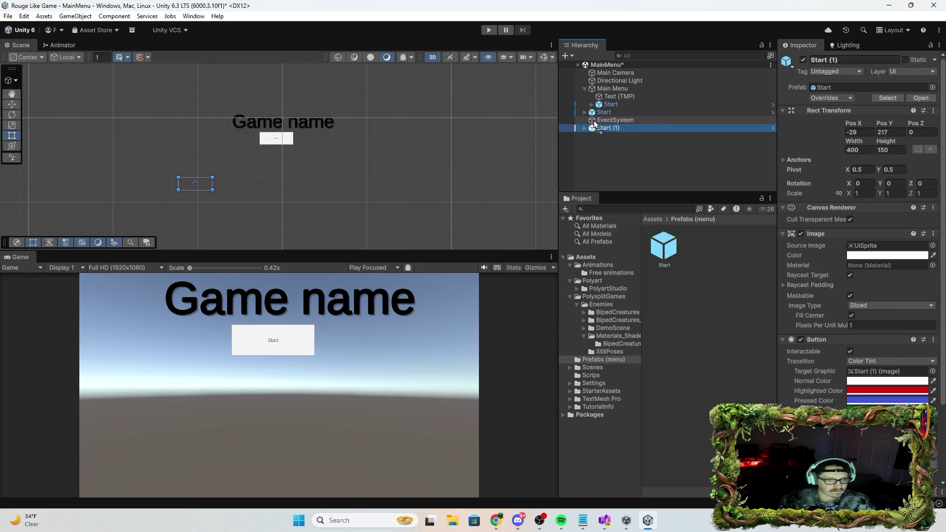
left_click(605, 112)
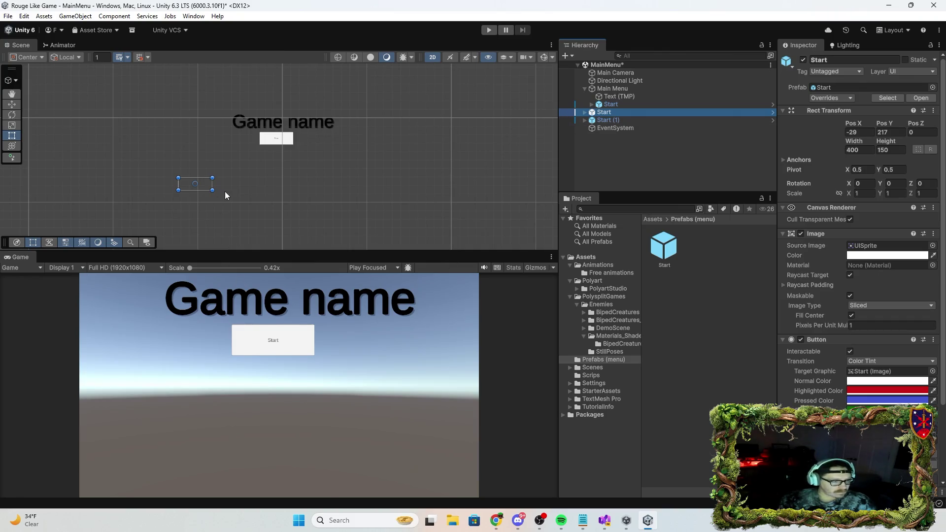
mouse_move(202, 188)
left_mouse_down()
mouse_move(289, 157)
mouse_move(306, 179)
mouse_move(298, 174)
left_mouse_up()
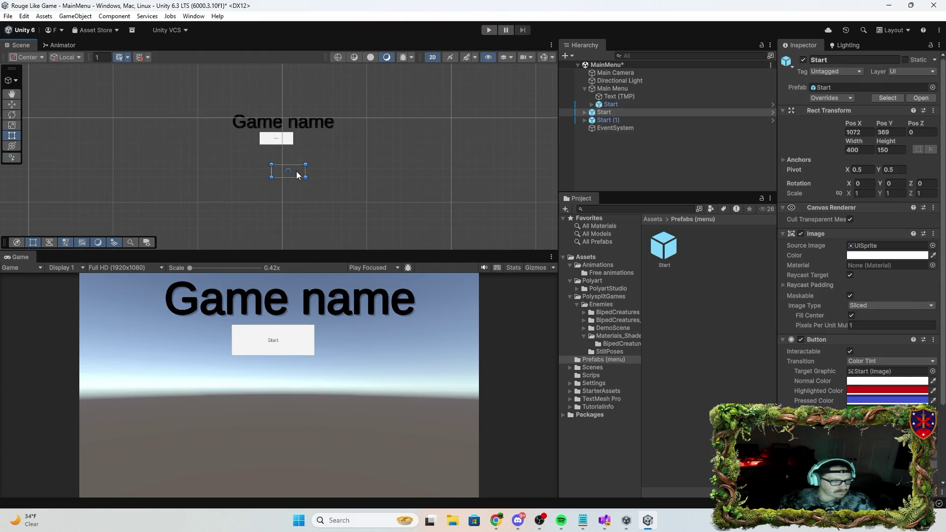
left_click(619, 106)
left_click_drag(626, 105, 624, 112)
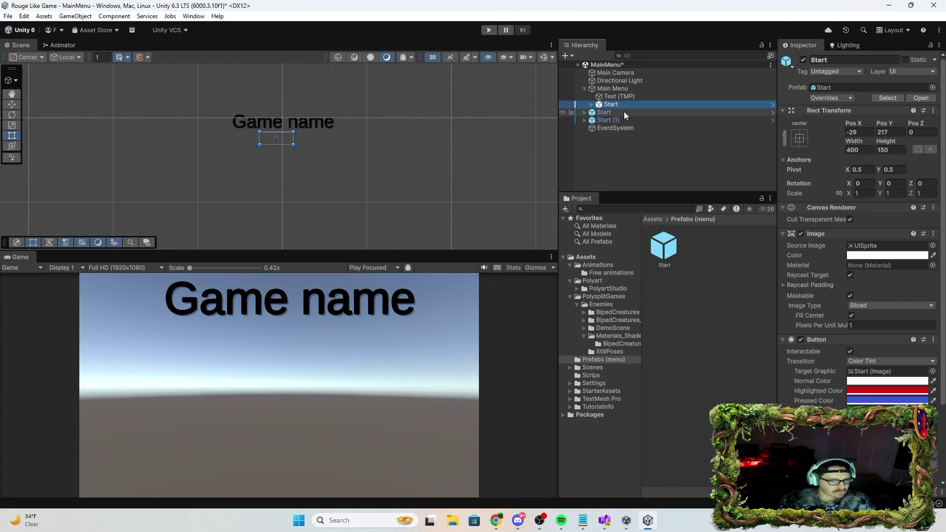
key("ctrl+z")
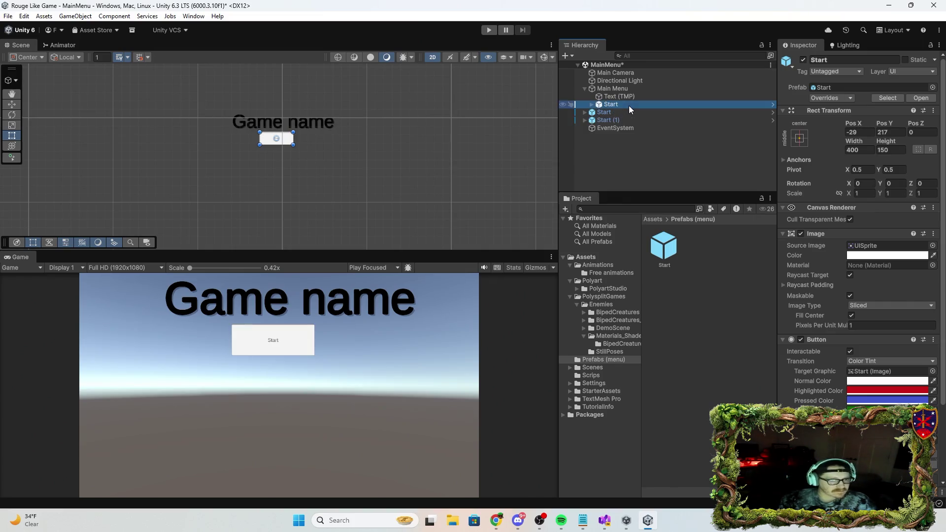
Delete the stray top-level Start and its Start (1) copy, keeping only the menu's Start
left_click(592, 105)
left_click(592, 104)
left_click(584, 112)
left_click(585, 112)
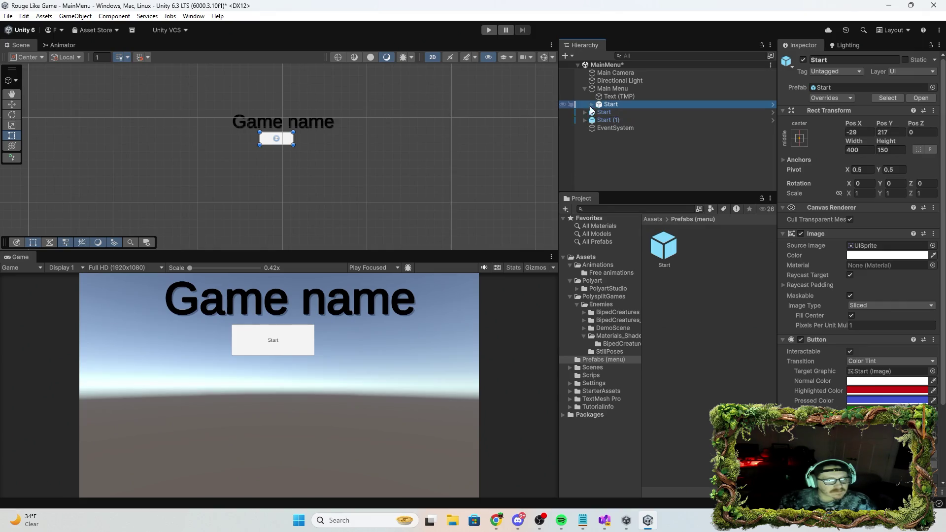
left_click(610, 112)
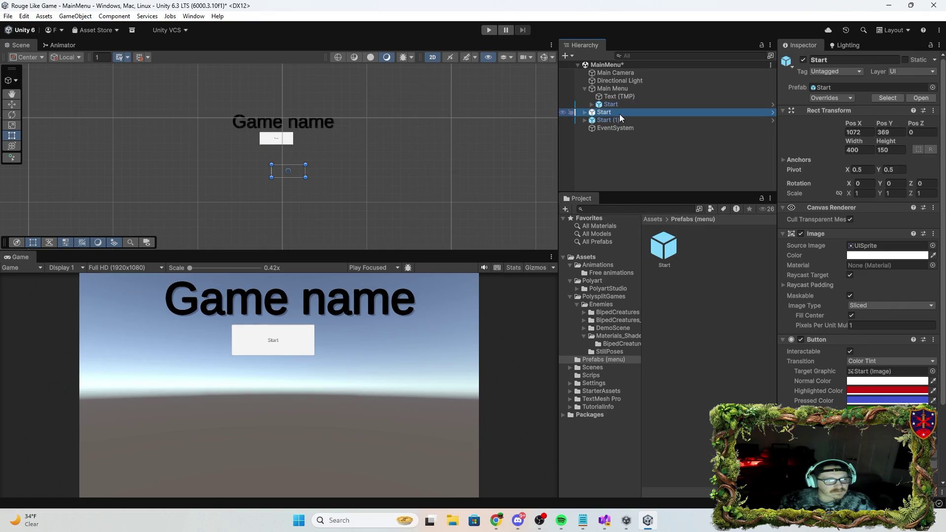
left_click(619, 122)
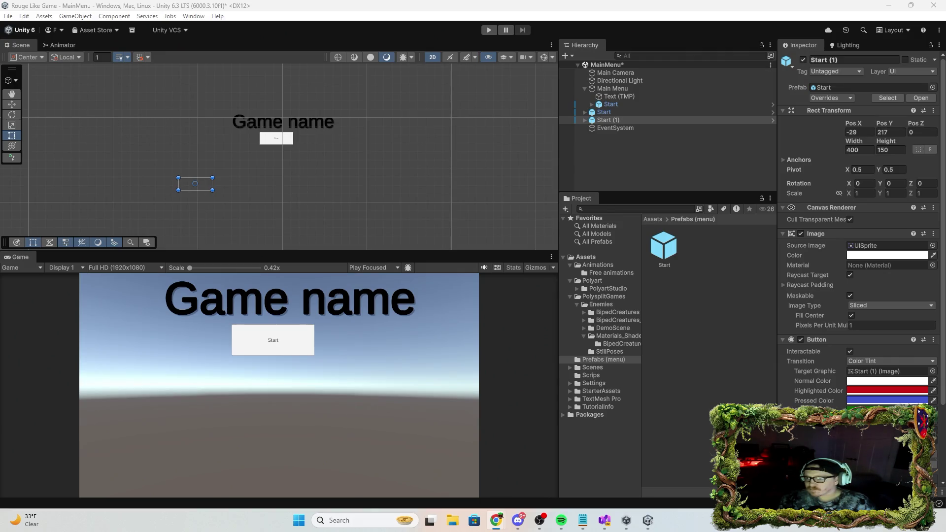
left_click(653, 121)
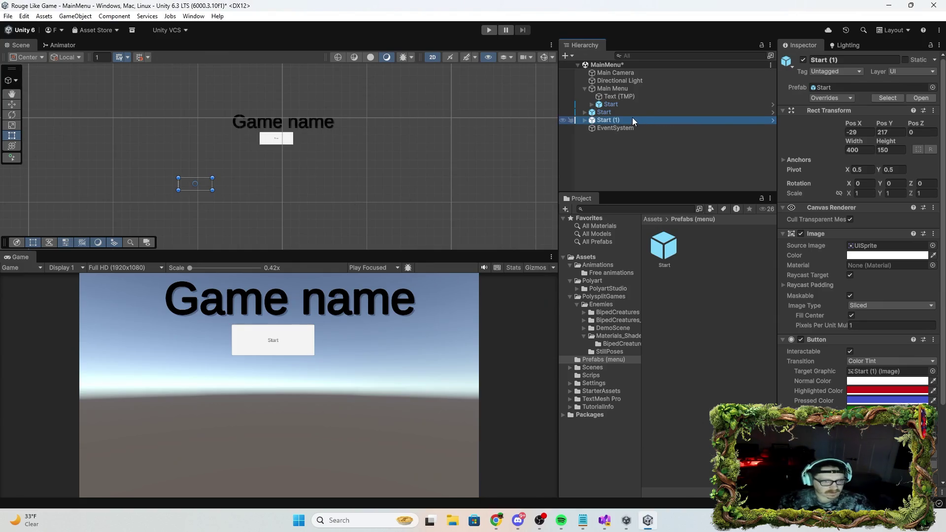
key("Delete")
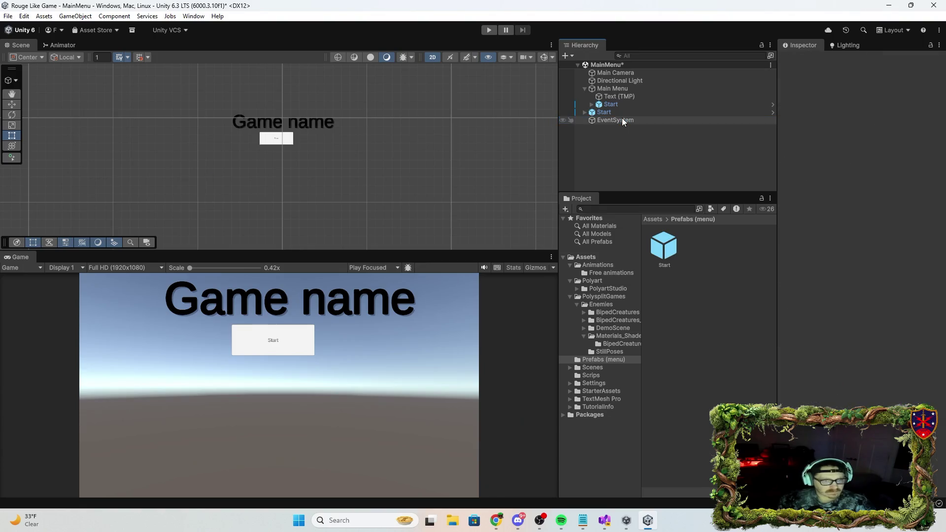
left_click(611, 112)
key("Delete")
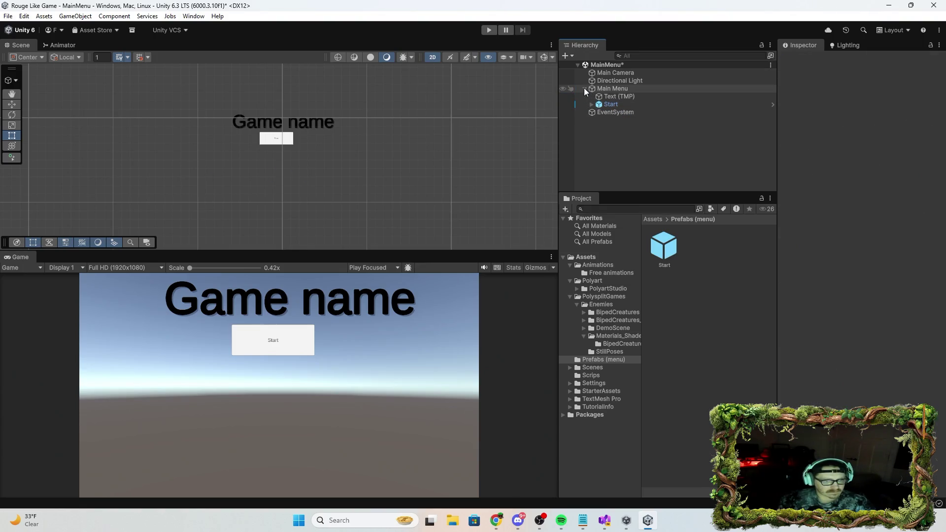
Duplicate the menu's Start button twice with Ctrl+D, moving each copy down below the previous one
left_click(627, 104)
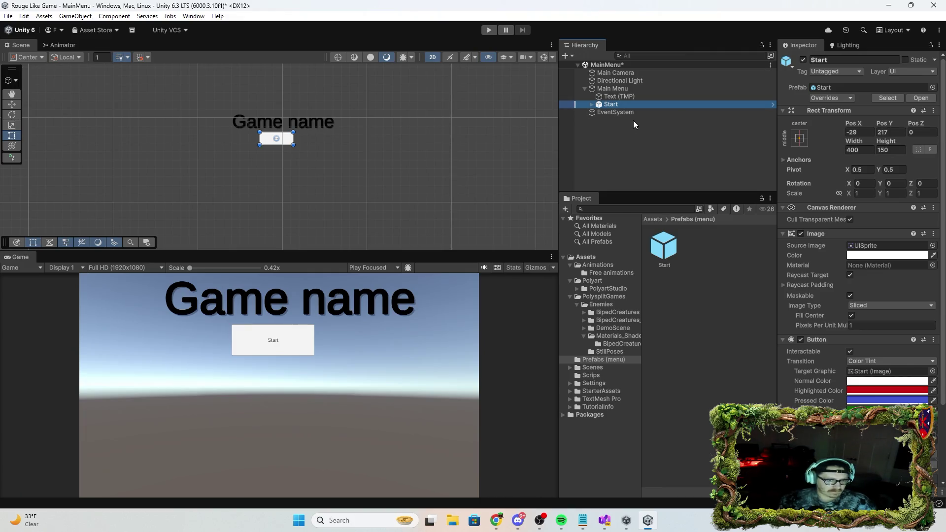
key("ctrl+d")
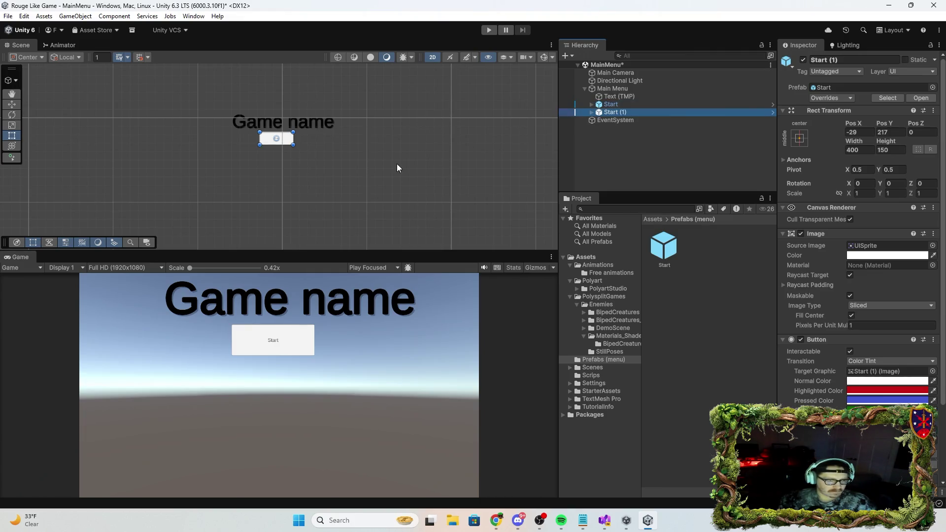
left_click(12, 104)
left_click_drag(274, 97, 275, 111)
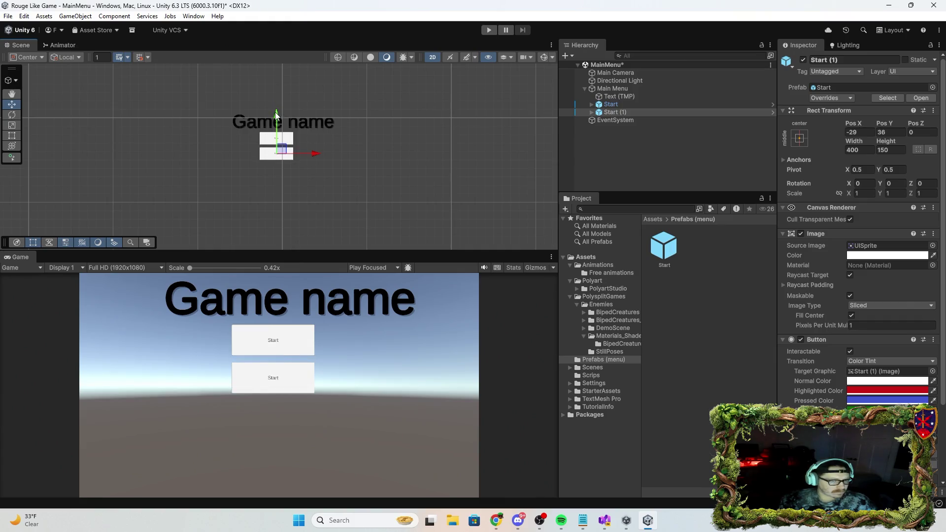
key("ctrl+d")
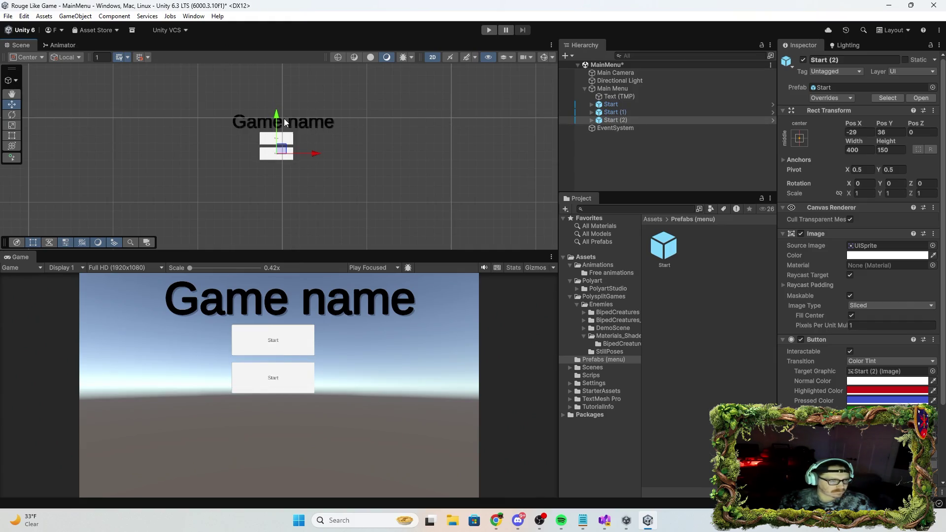
left_click_drag(278, 118, 275, 132)
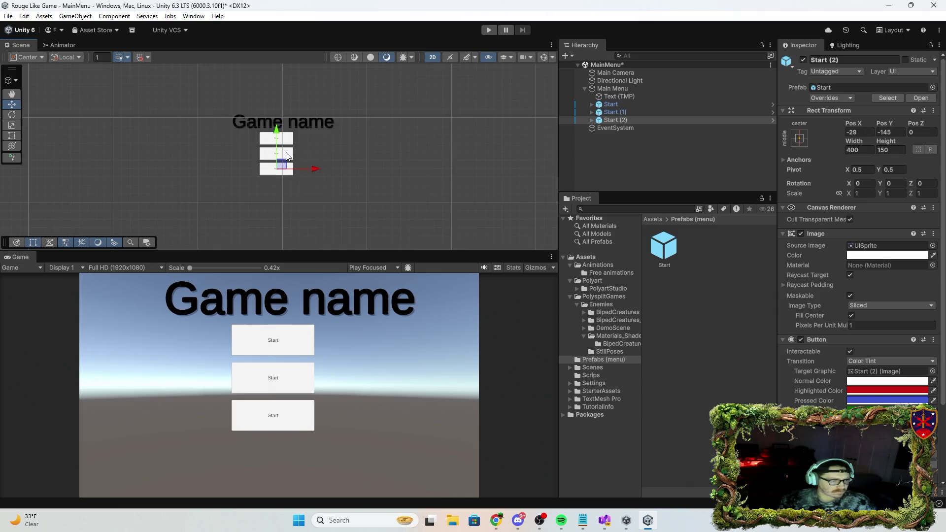
left_click(301, 157)
key("alt+Tab")
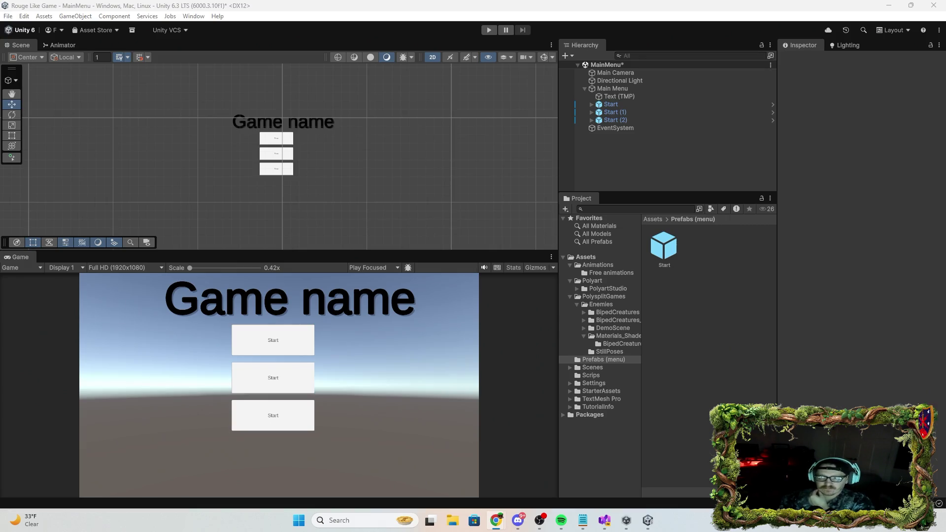
left_click(614, 113)
Rename Start (1) to Stats and change its label text to Stats
left_click(845, 63)
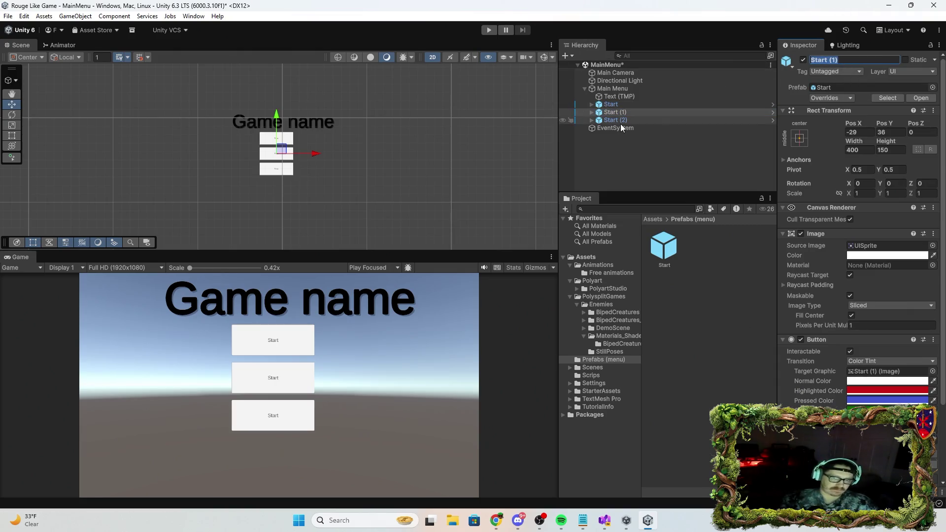
type("Stats")
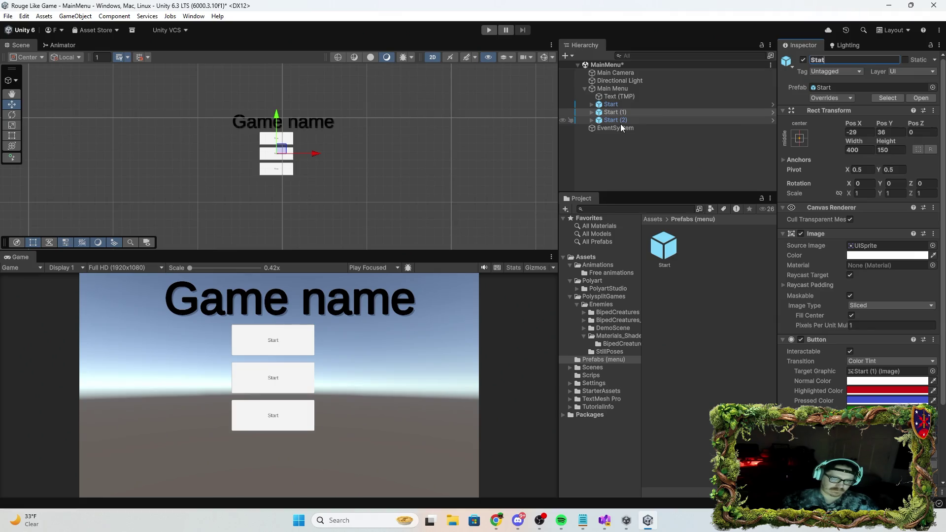
left_click(592, 112)
left_click(647, 120)
left_click(795, 246)
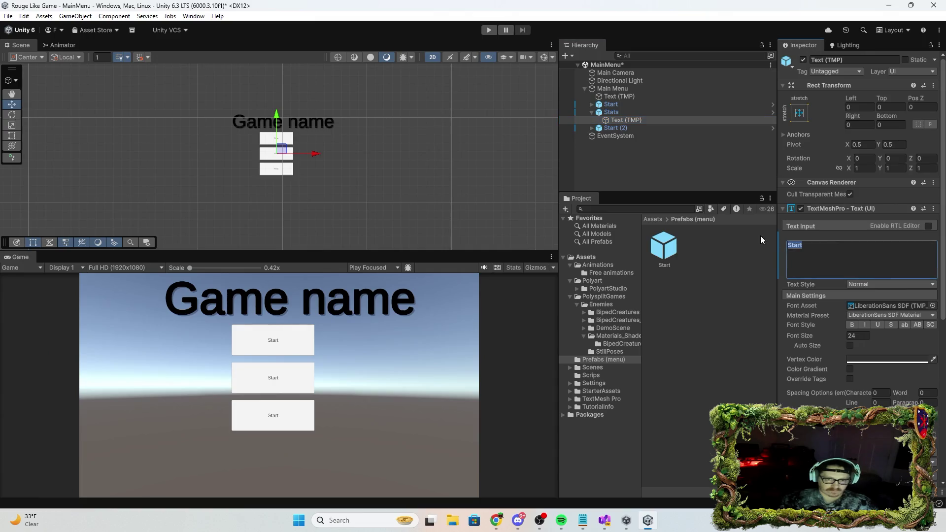
type("Stats")
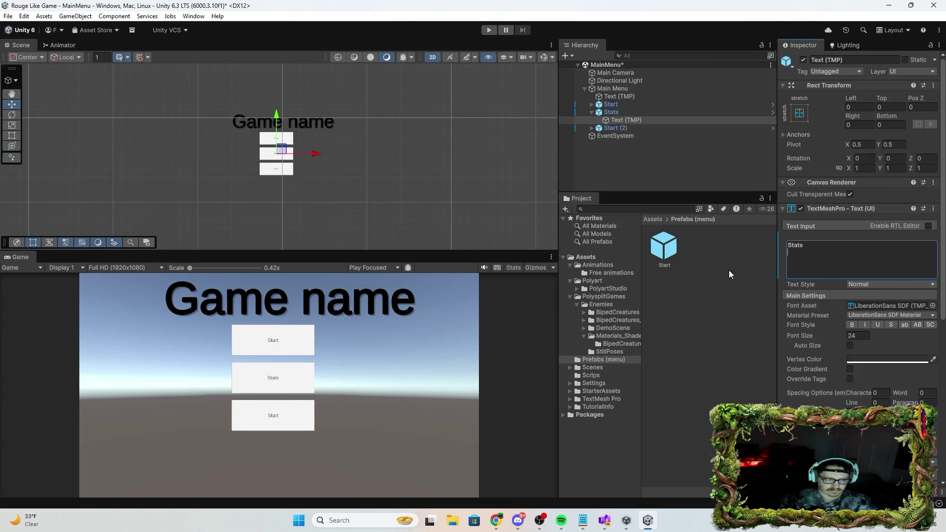
Rename Start (2) to Settings and update its label text to Settings
left_click(644, 128)
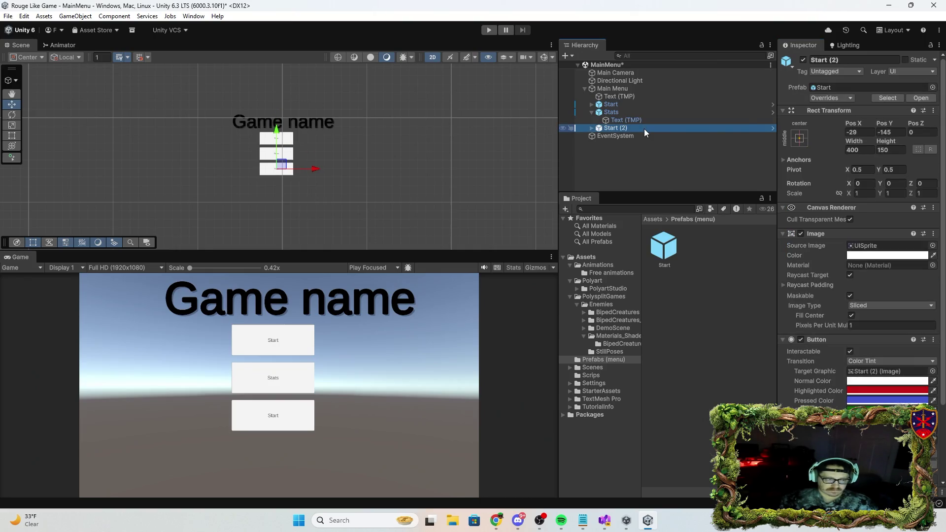
left_click(839, 60)
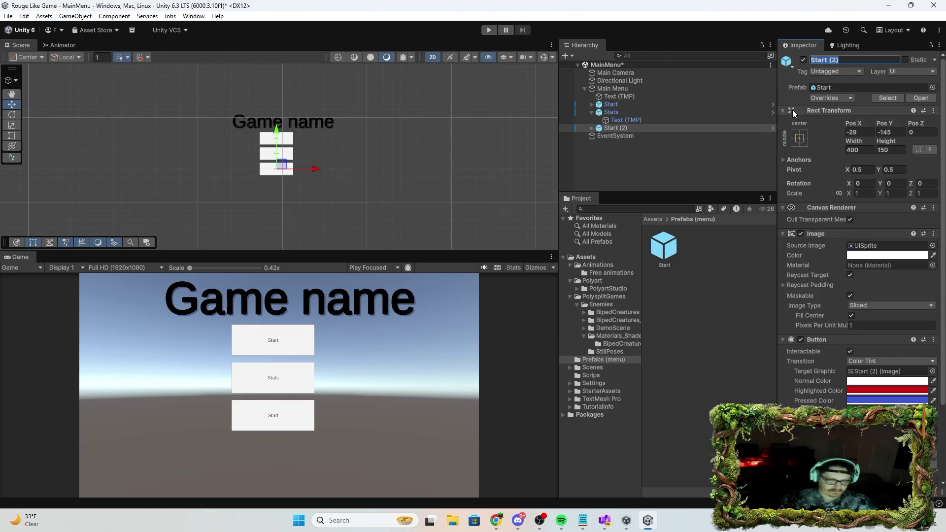
type("Settings")
left_click(595, 129)
left_click(592, 128)
left_click(628, 138)
left_click(832, 254)
type("Settings")
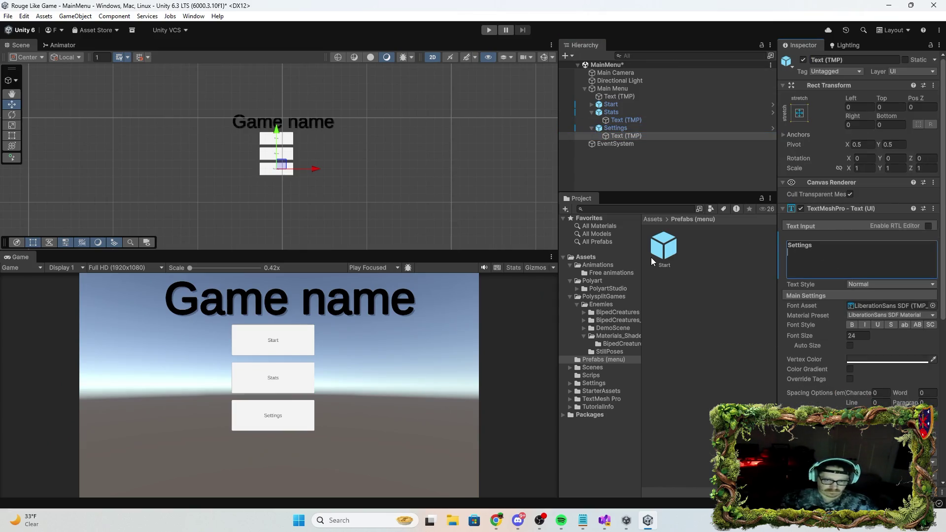
left_click(649, 148)
key("alt+Tab")
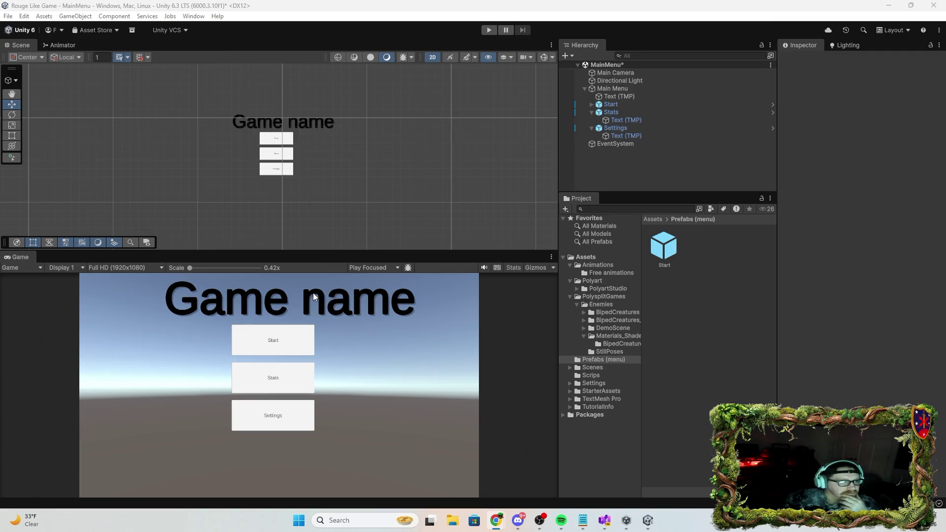
left_click(646, 88)
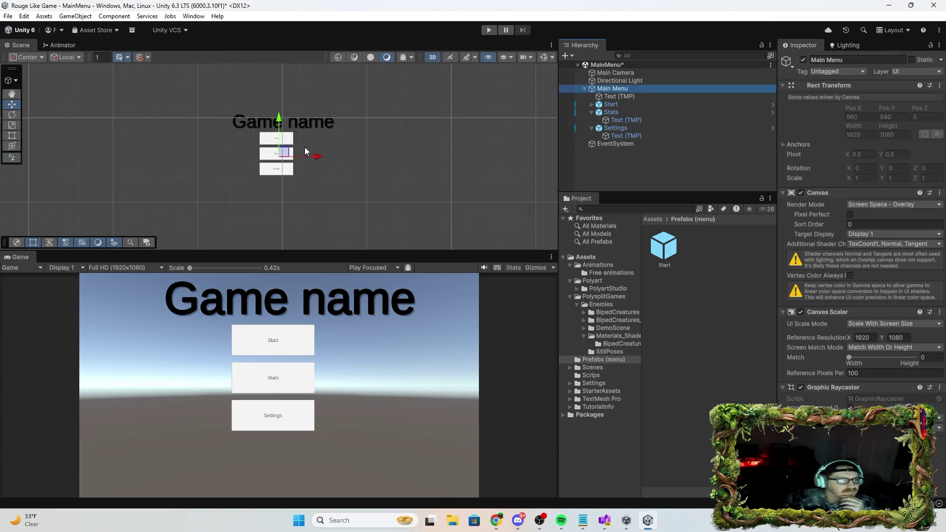
left_click(635, 96)
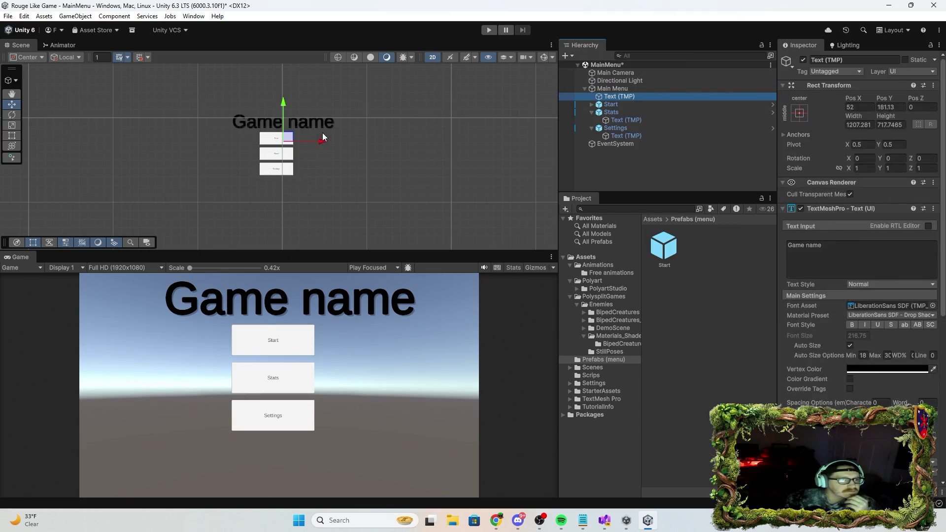
left_click(314, 129)
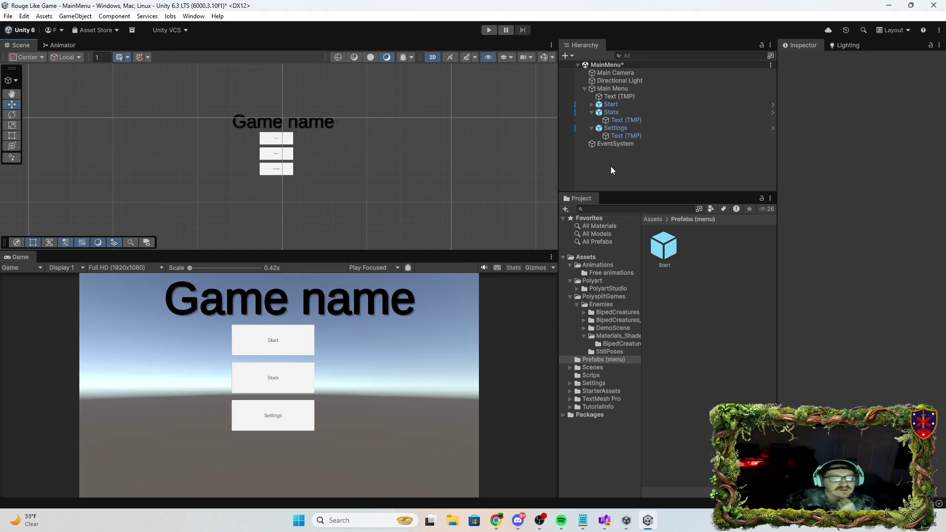
key("alt+Tab")
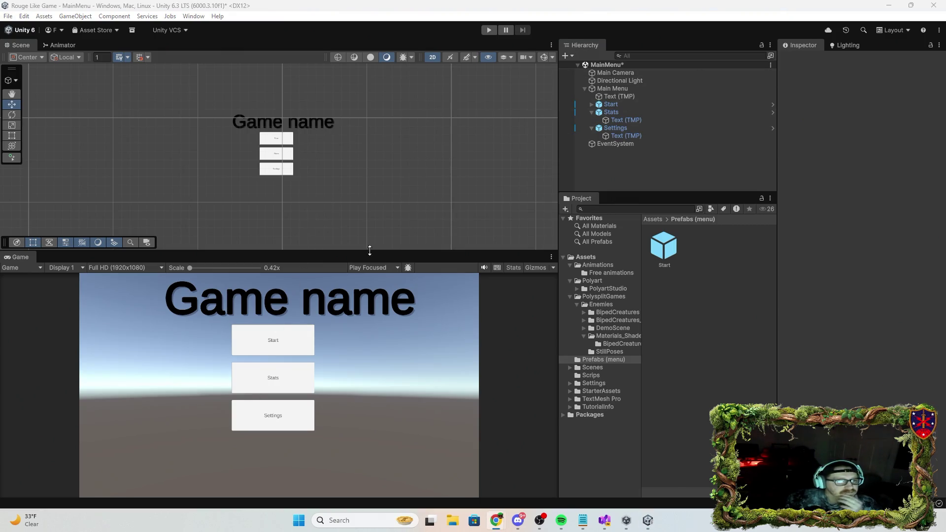
left_click(591, 128)
left_click(591, 112)
left_click(602, 120)
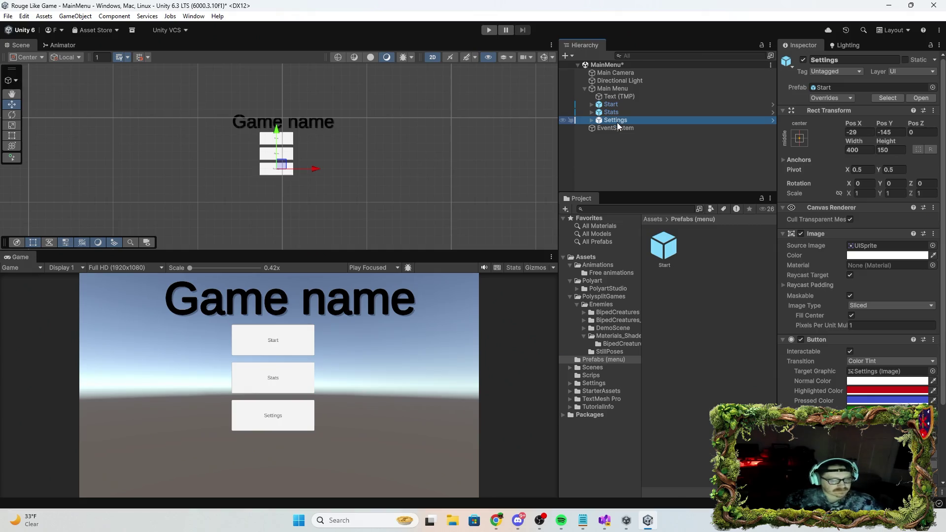
Duplicate Settings, move the copy below it, and name and label it Quit
key("ctrl+d")
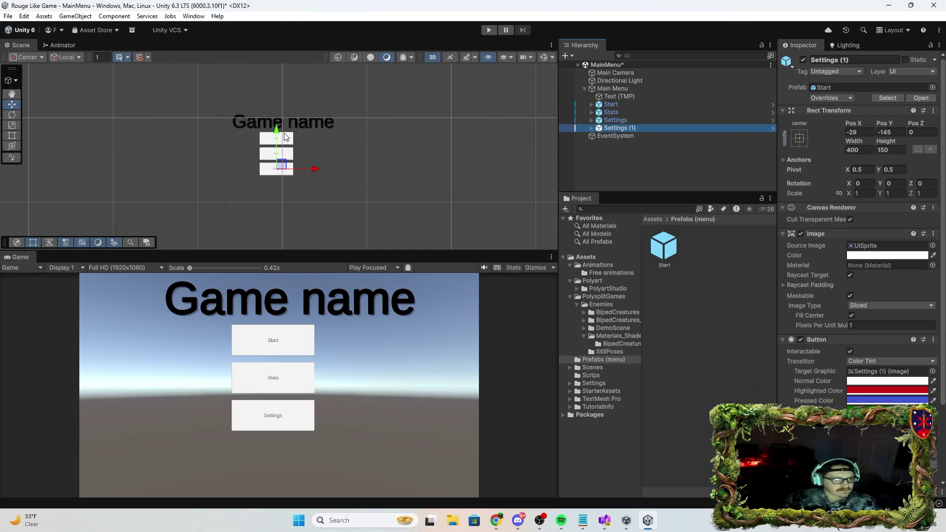
left_click_drag(277, 136, 277, 149)
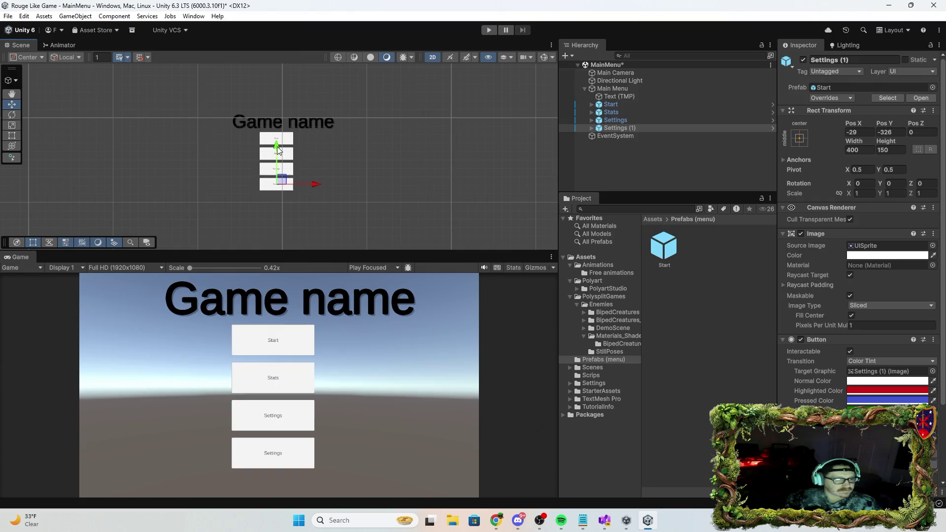
left_click(868, 56)
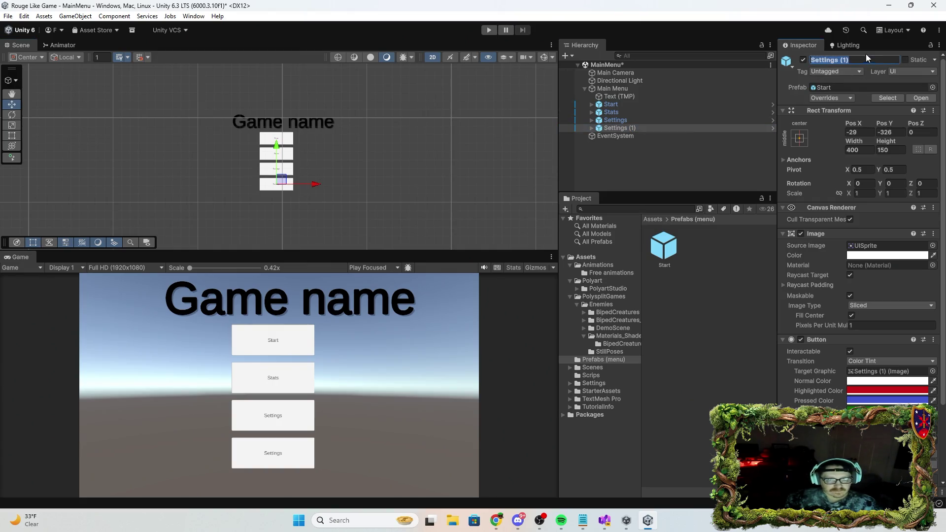
type("Quit")
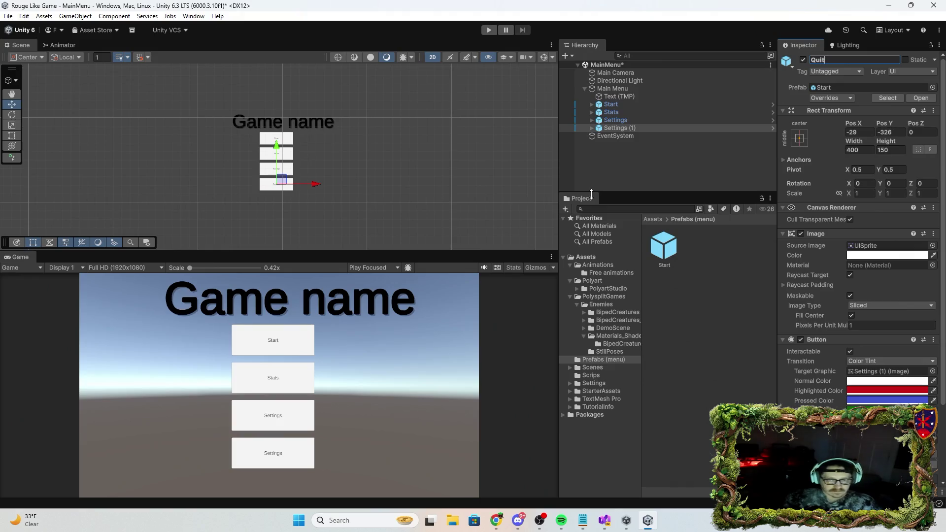
left_click(592, 128)
left_click(626, 136)
left_click(809, 245)
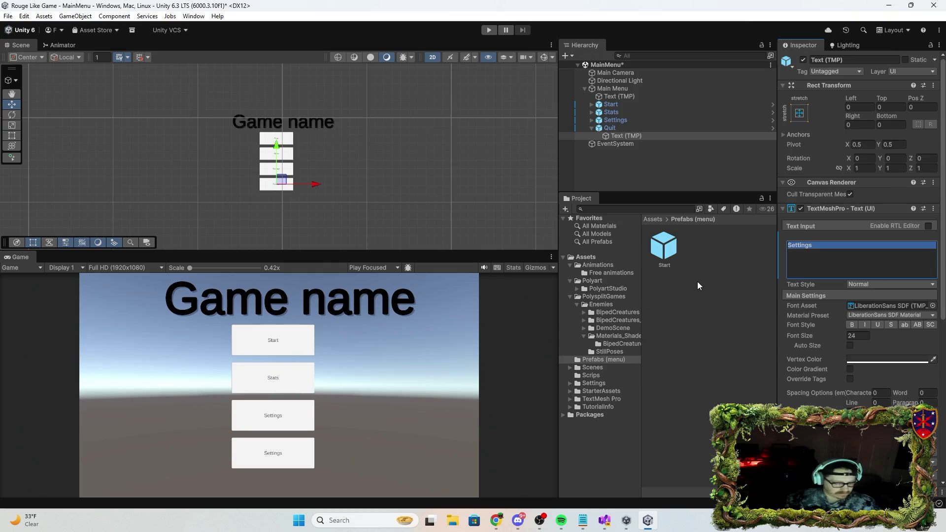
type("Quit")
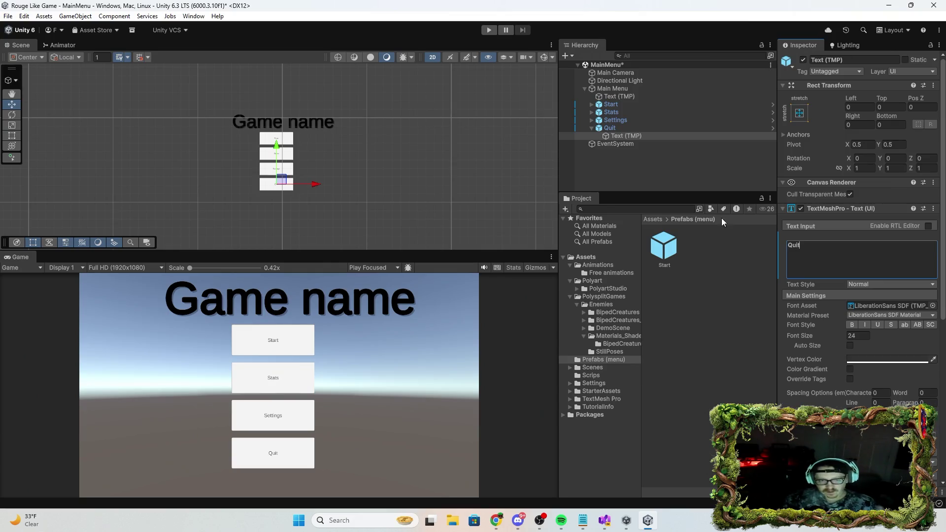
left_click(631, 172)
key("alt+Tab")
left_click(592, 128)
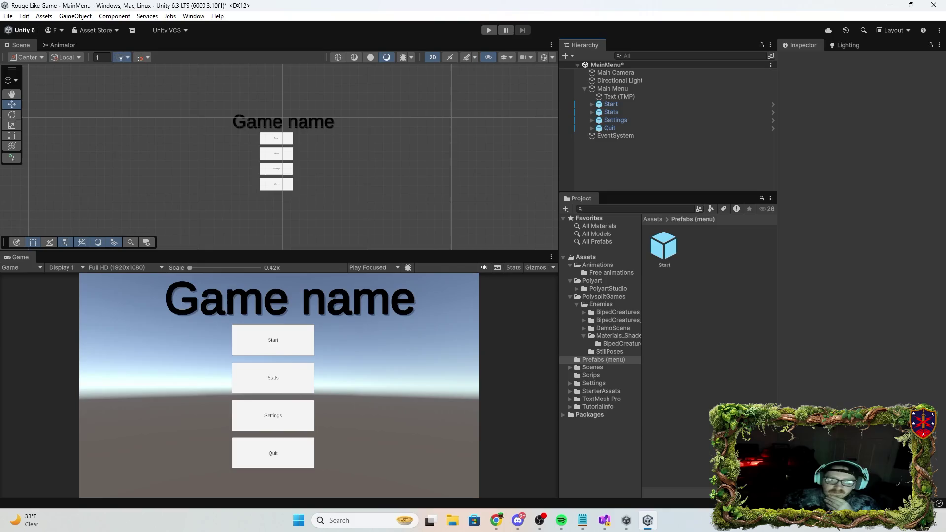
Open the Assets folder and add a New Material asset there
key("alt+Tab")
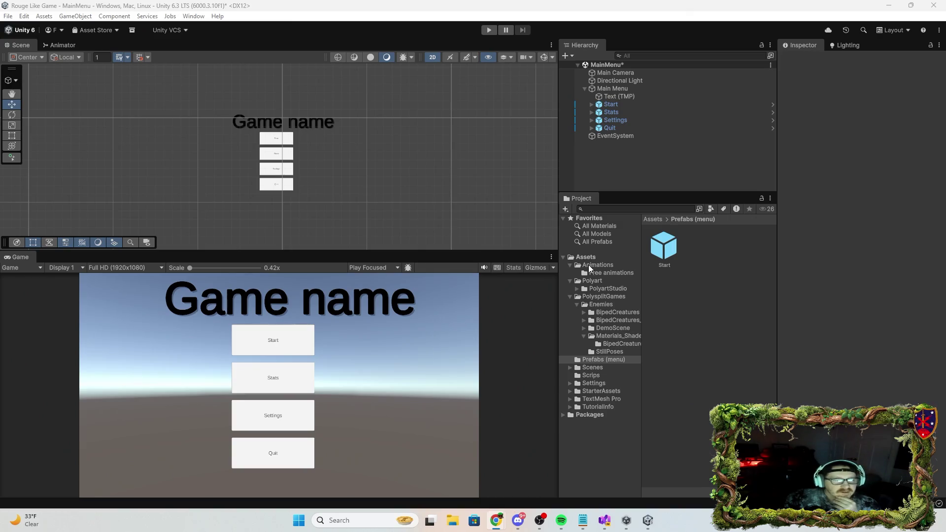
left_click(563, 258)
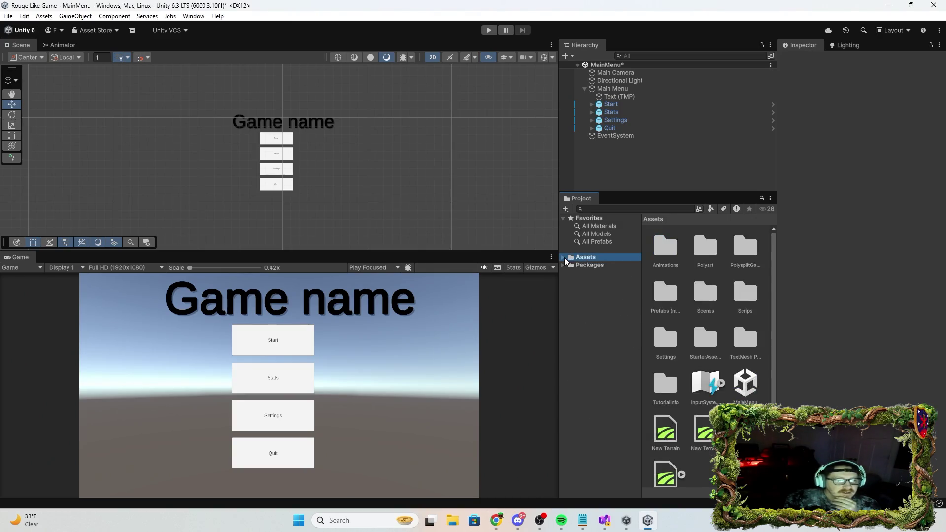
left_click(564, 258)
left_click(566, 209)
left_click(573, 207)
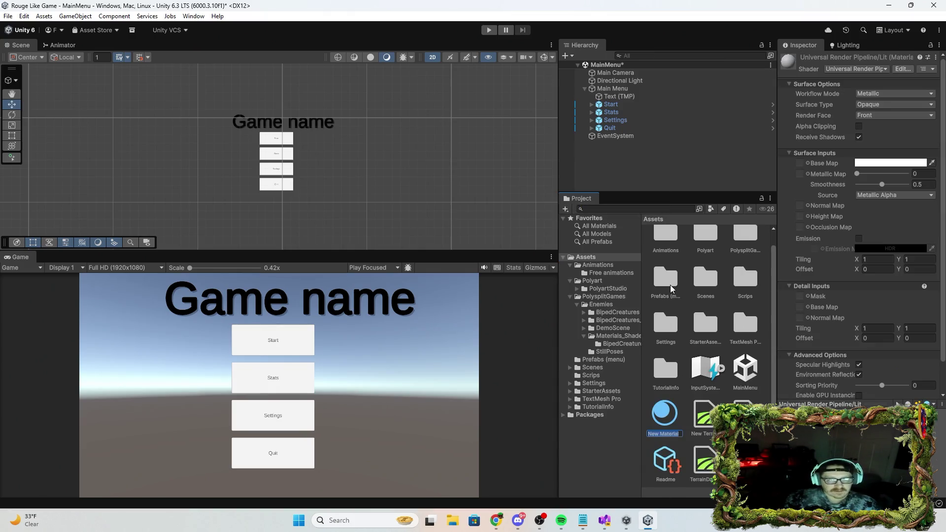
key("Return")
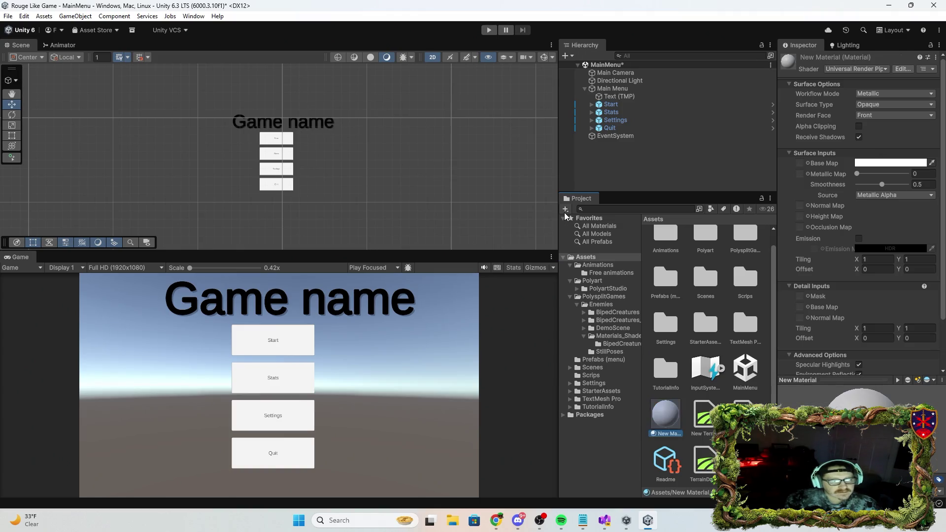
left_click(566, 209)
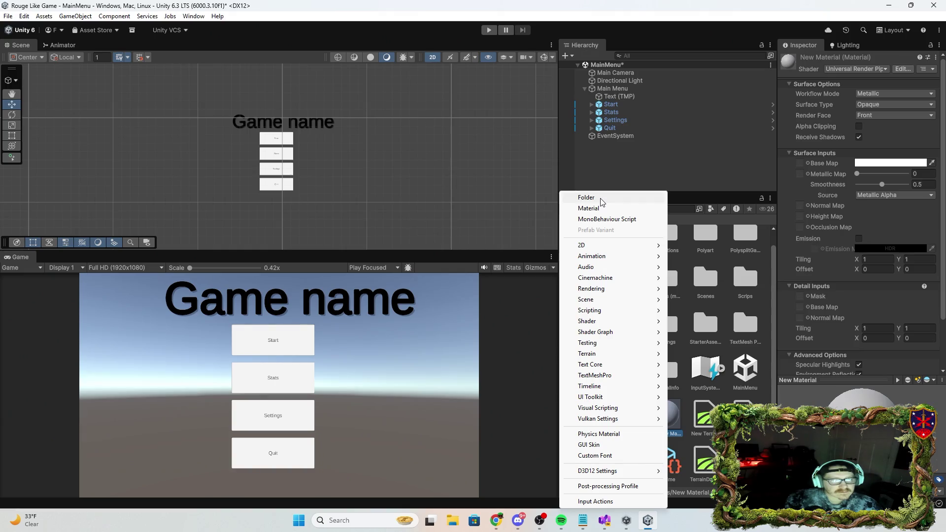
left_click(677, 151)
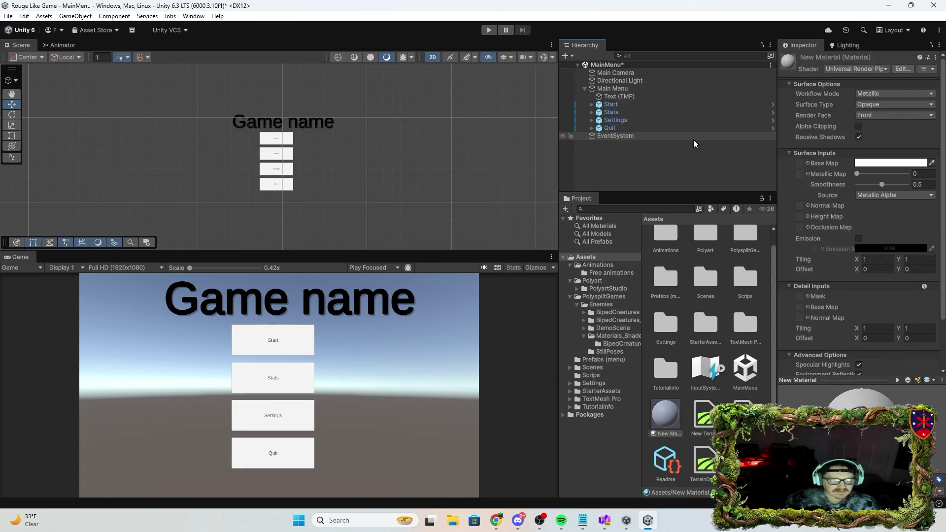
key("ctrl+z")
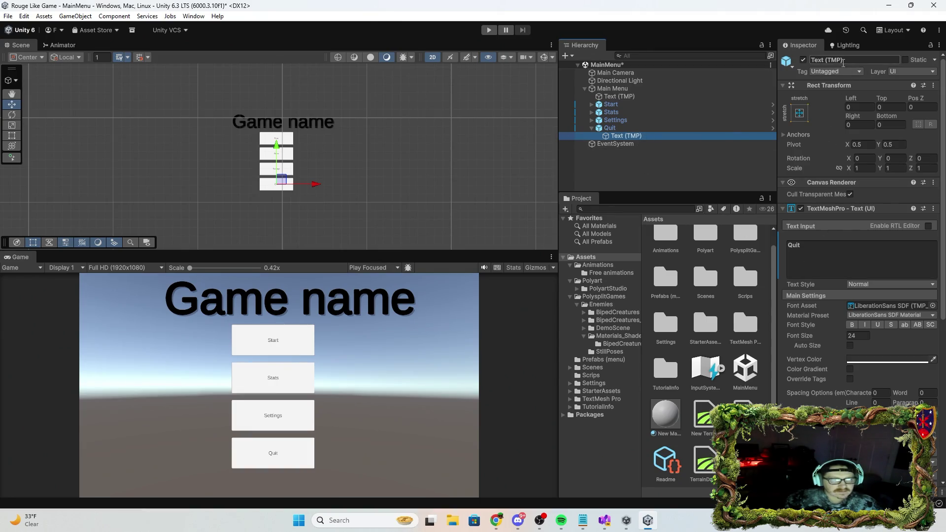
left_click(592, 128)
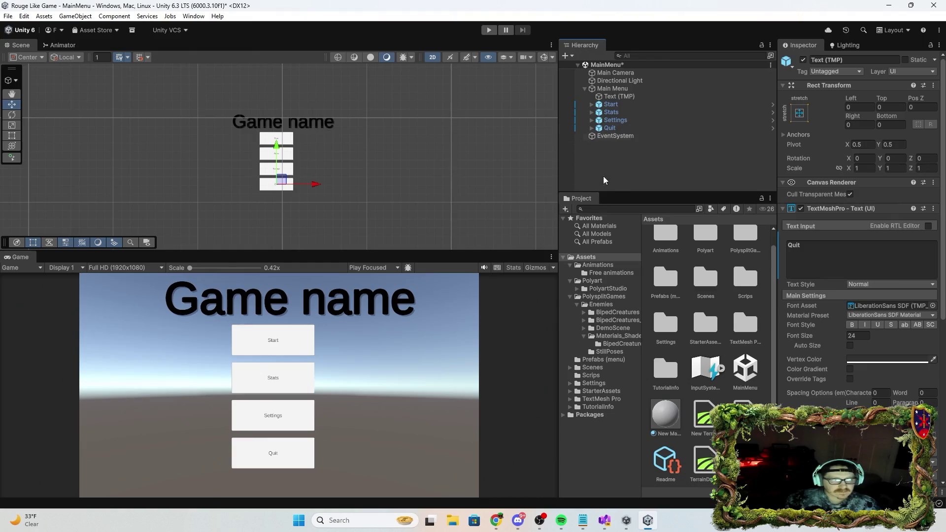
Create a new folder in Assets named Menu
left_click(570, 209)
left_click(581, 197)
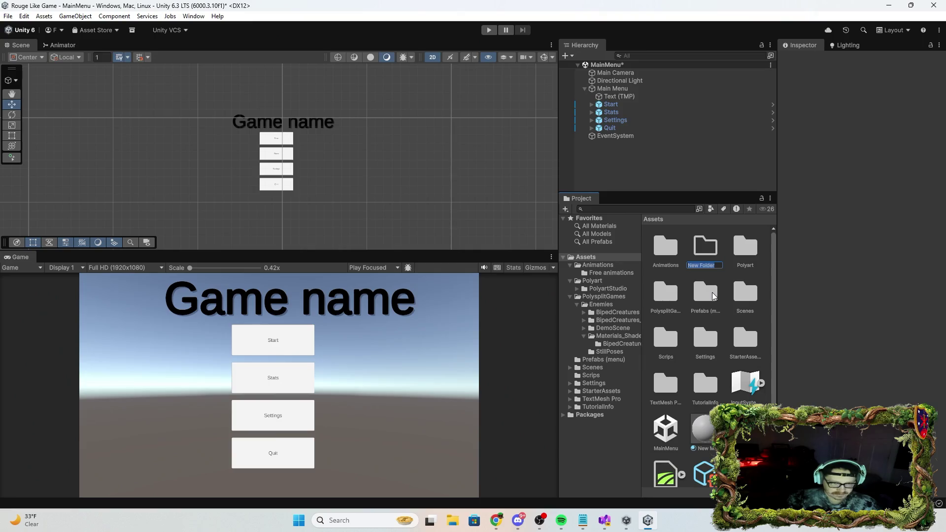
type("Menue")
key("BackSpace")
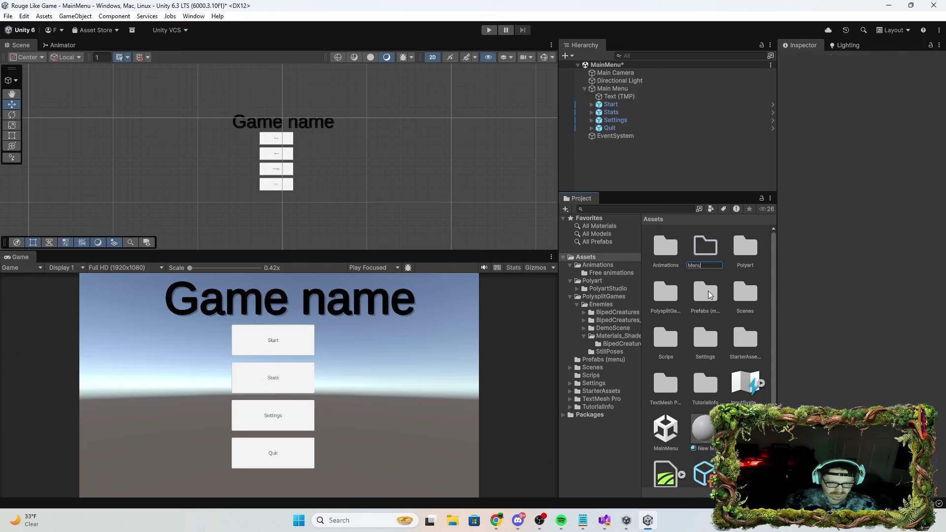
key("Return")
Move the Prefabs (menu) folder into Menu and view Menu's contents
mouse_move(710, 294)
left_mouse_down()
mouse_move(707, 261)
mouse_move(696, 253)
mouse_move(587, 282)
mouse_move(561, 261)
mouse_move(614, 260)
mouse_move(614, 279)
mouse_move(605, 282)
mouse_move(600, 262)
left_mouse_up()
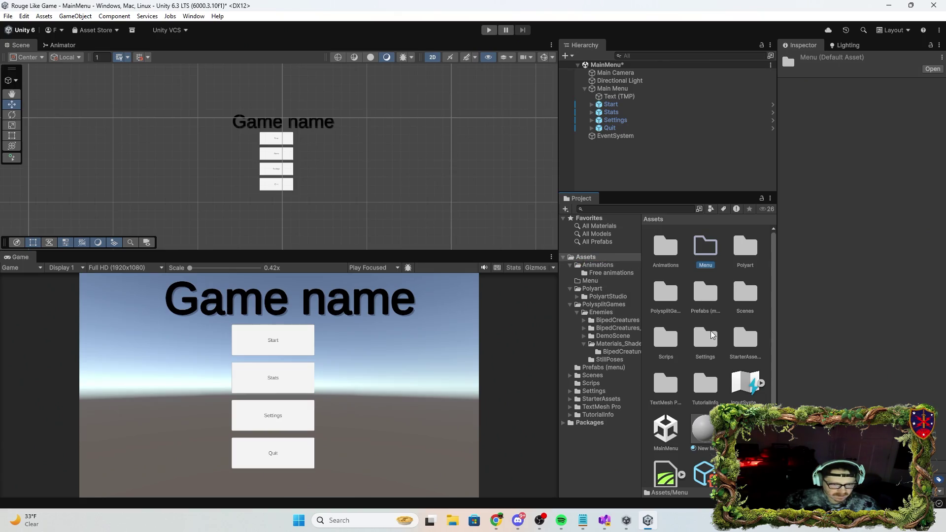
left_click_drag(706, 293, 599, 282)
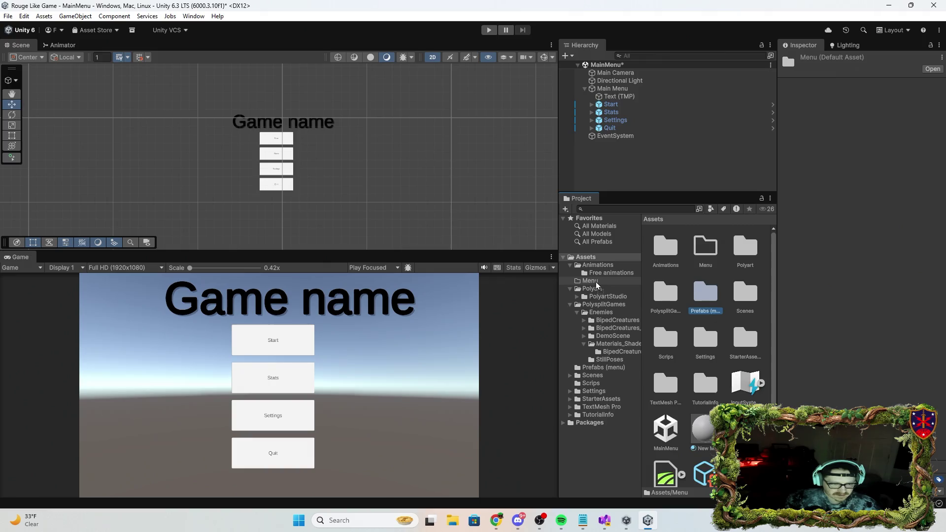
left_click(571, 265)
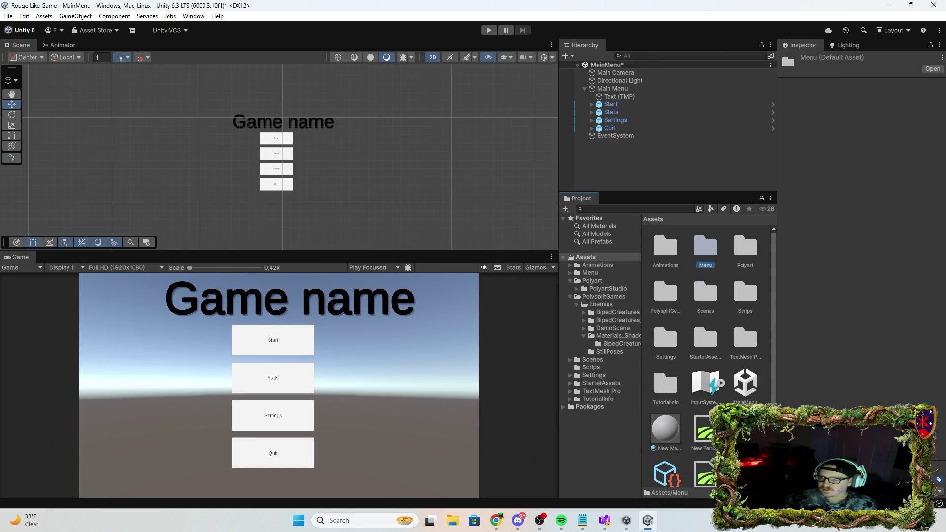
left_click(578, 273)
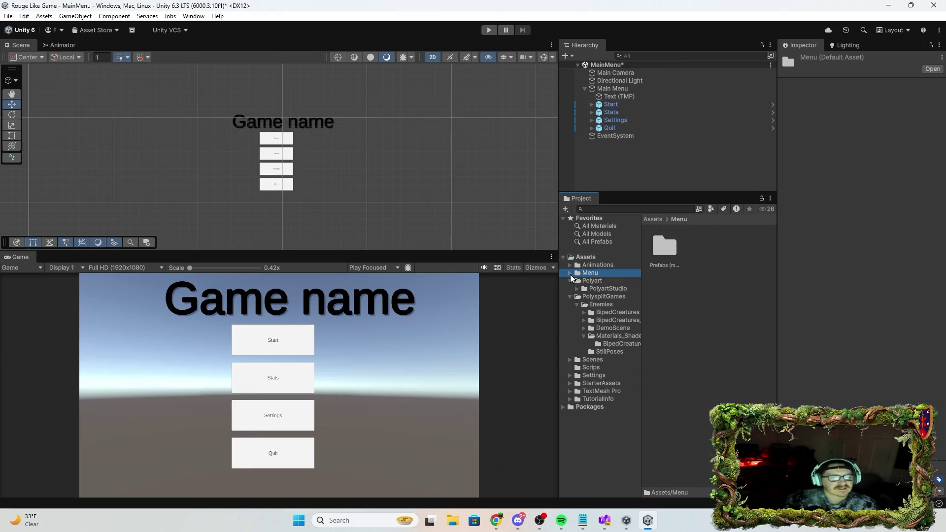
Create a folder named Scrips inside the Menu folder
left_click(566, 209)
left_click(606, 200)
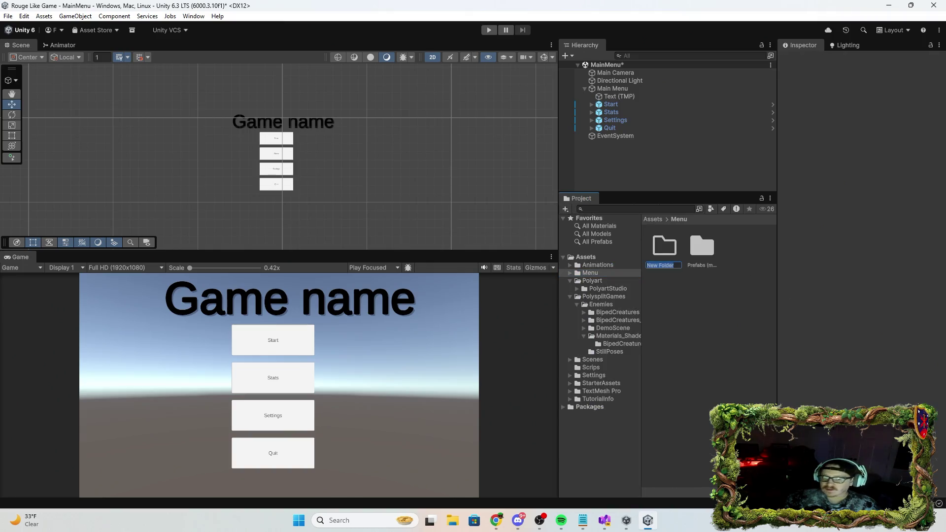
key("alt+Tab")
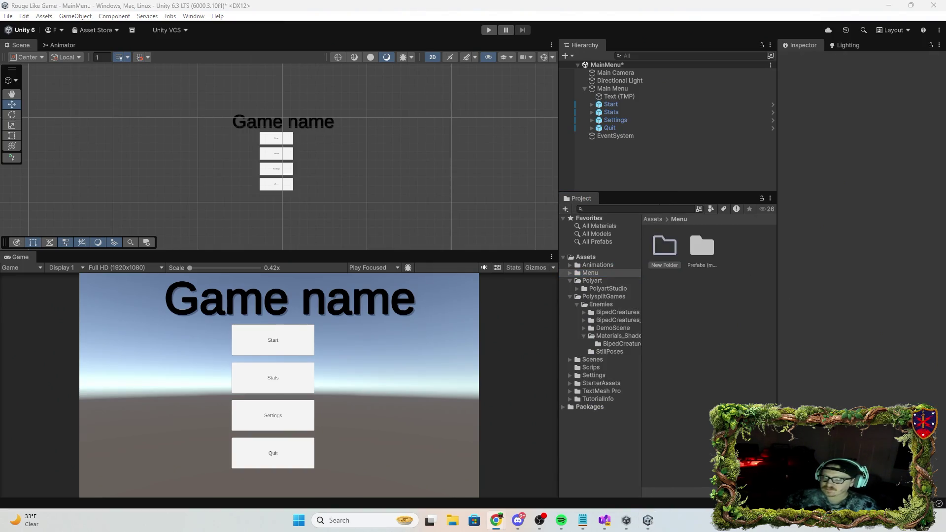
left_click(666, 264)
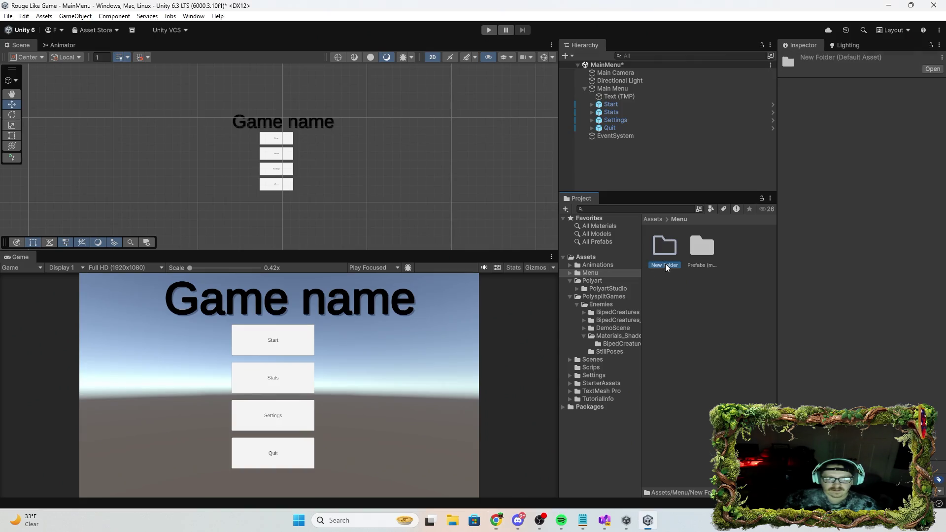
left_click(665, 265)
double_click(666, 266)
key("shift+Left")
key("shift+Left")
key("shift+Left")
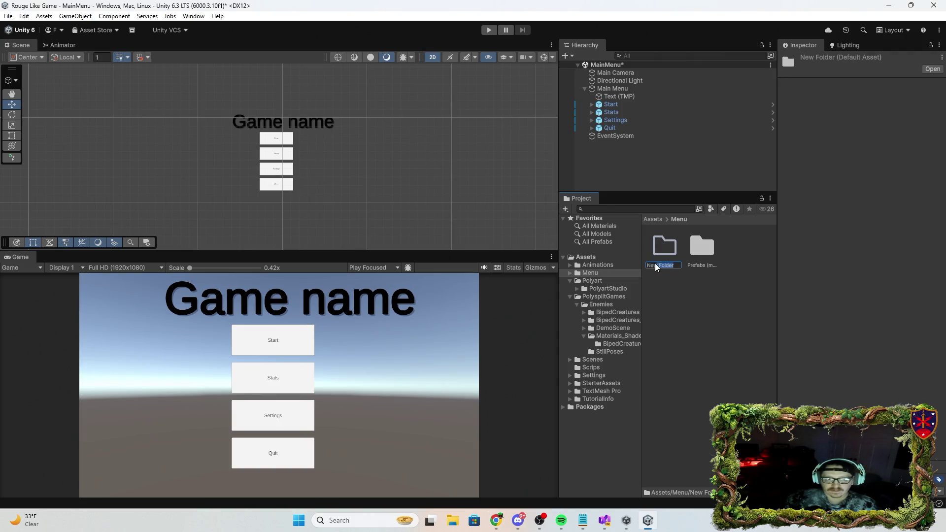
type("Sc")
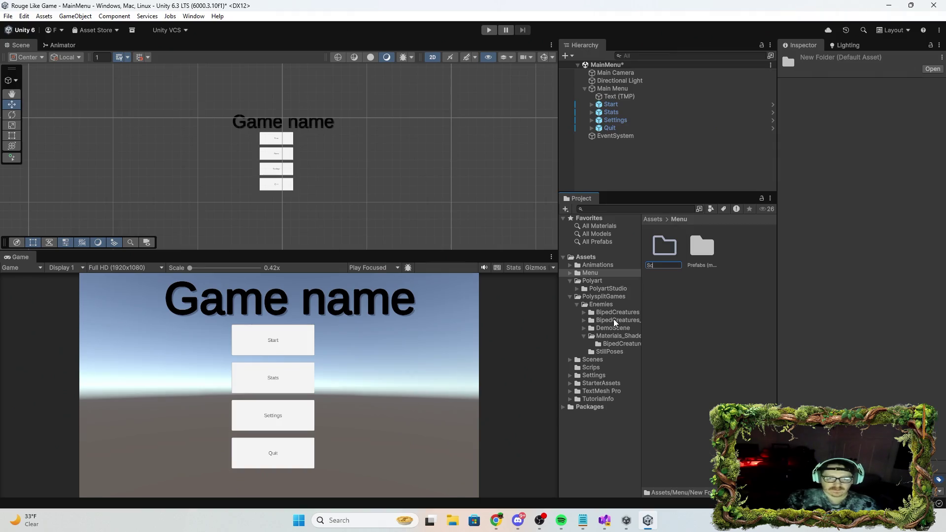
type("rips")
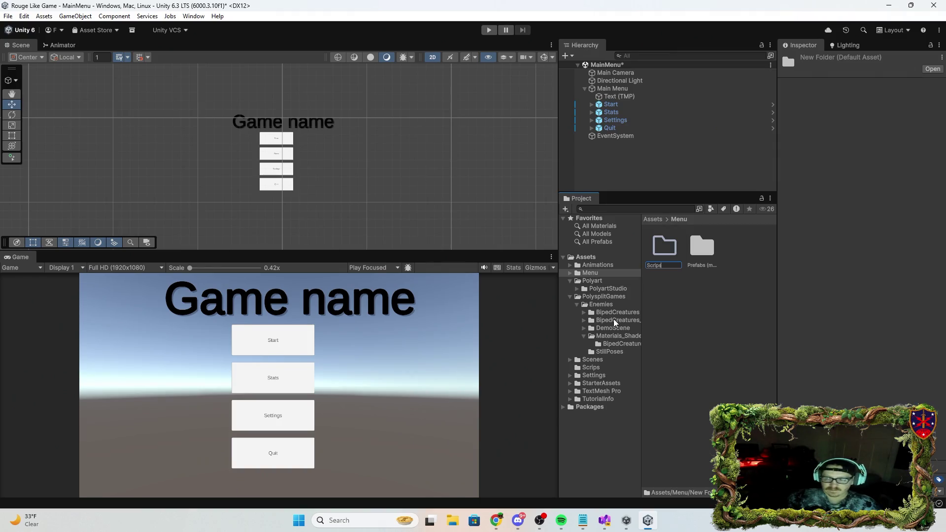
key("Return")
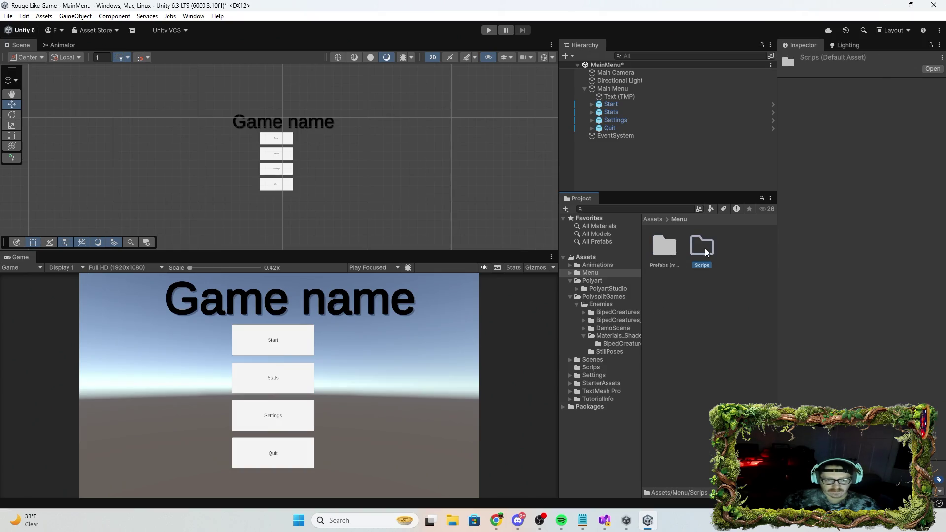
Create a MainMenu C# script in Scrips and attach it to the Main Menu object
right_click(708, 253)
mouse_move(747, 235)
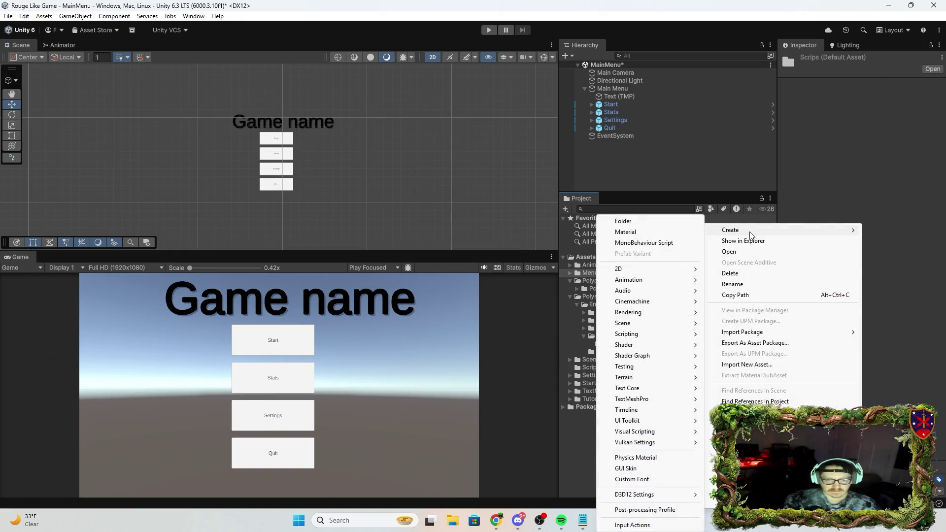
left_click(662, 245)
type("MainMenue")
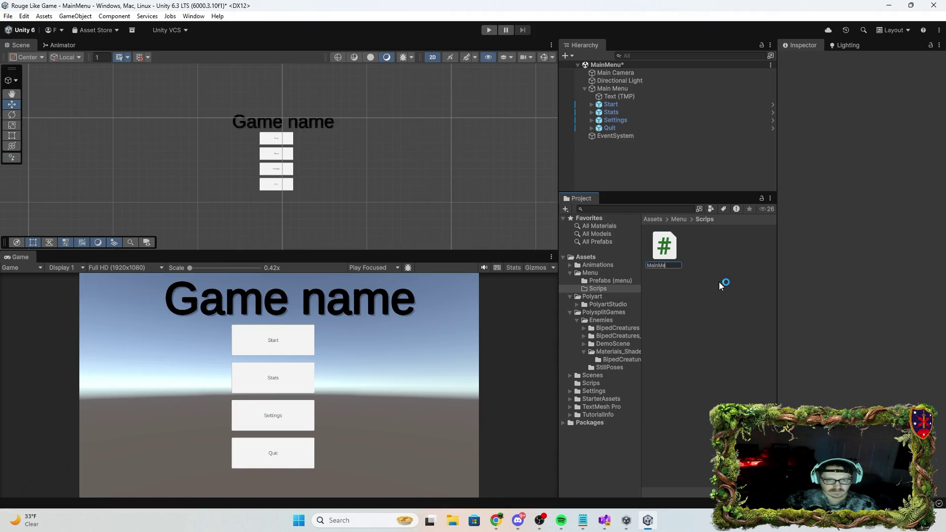
key("BackSpace")
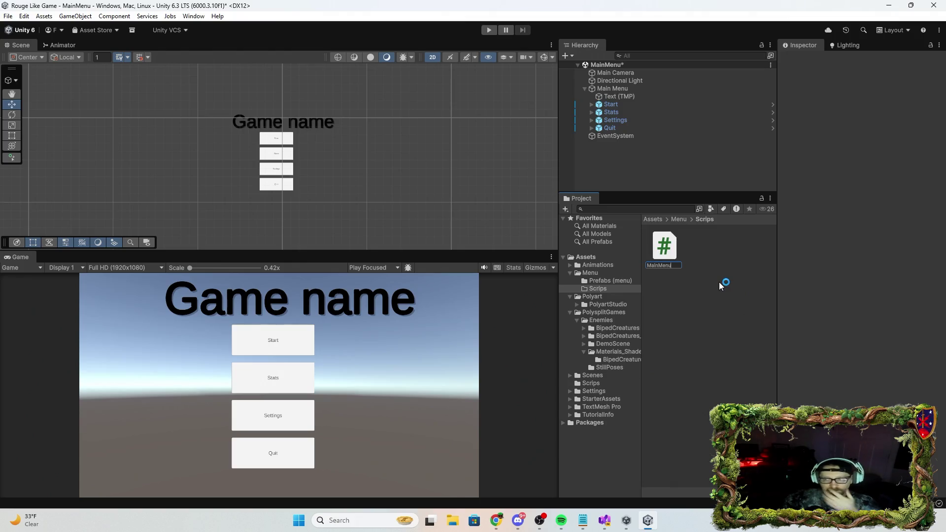
key("Return")
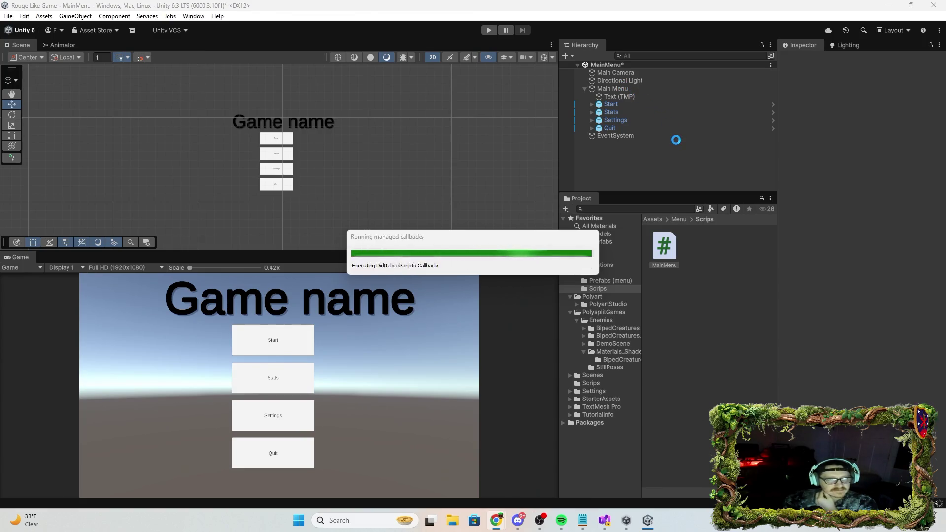
left_click_drag(623, 99, 611, 89)
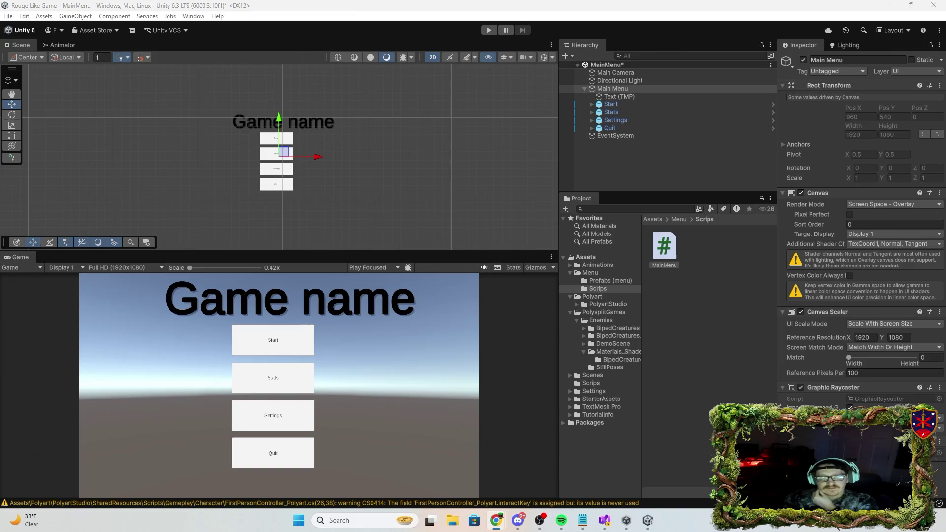
Open MainMenu.cs in Visual Studio and maximize the editor window
double_click(665, 249)
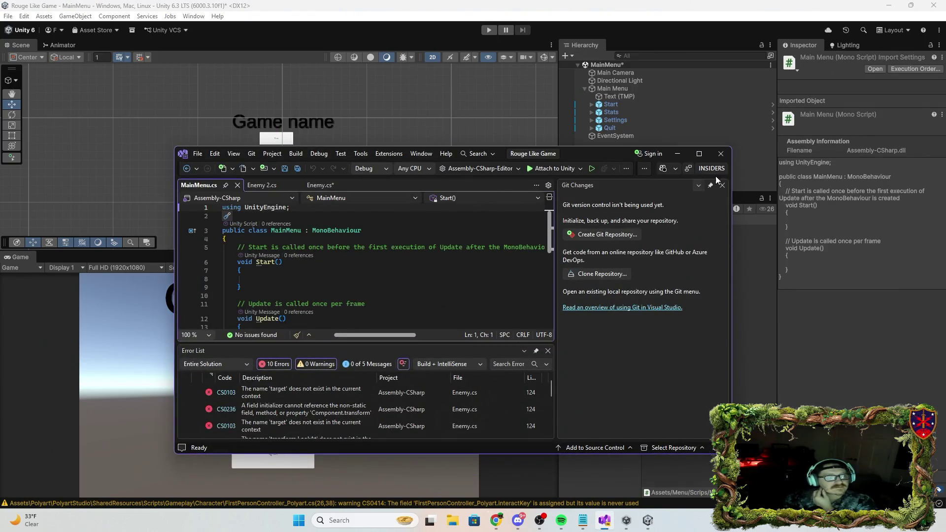
left_click(699, 154)
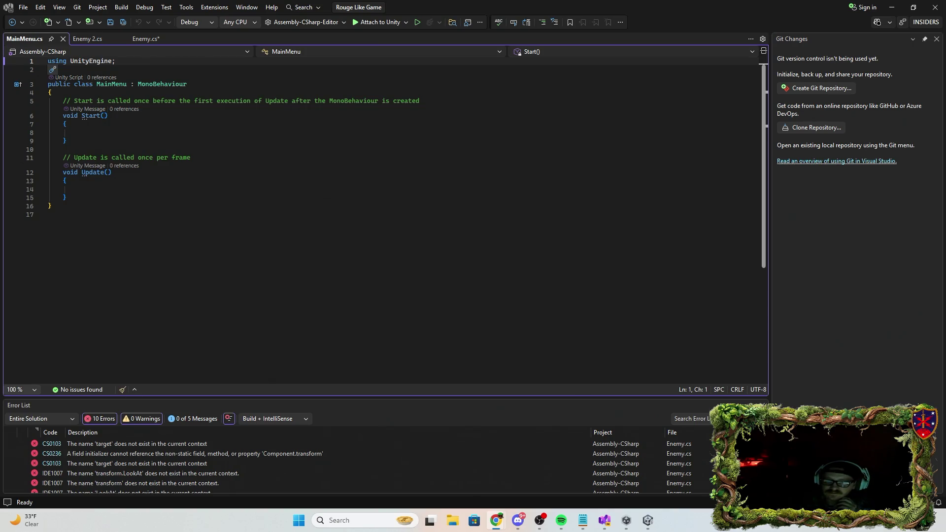
Add an empty public void StartGame() method below Update
left_click(67, 198)
key("Return")
key("Return")
type("[")
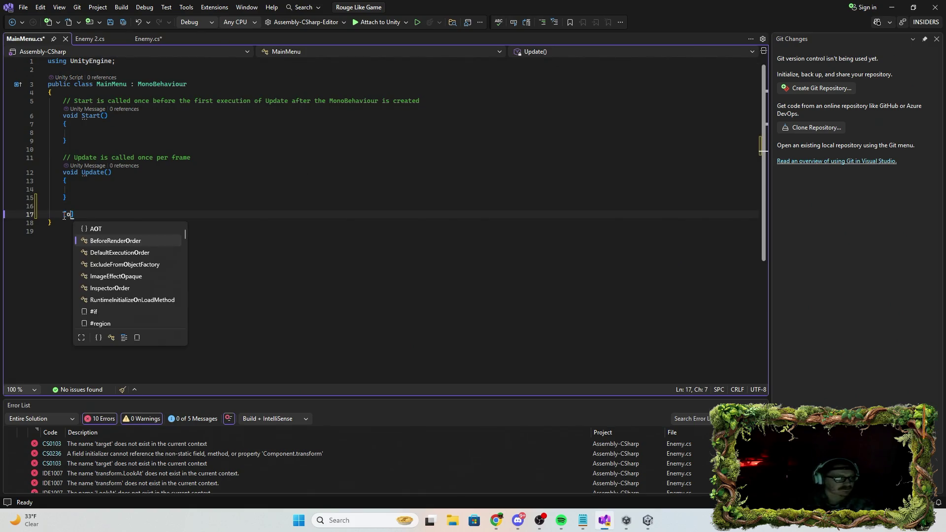
key("BackSpace")
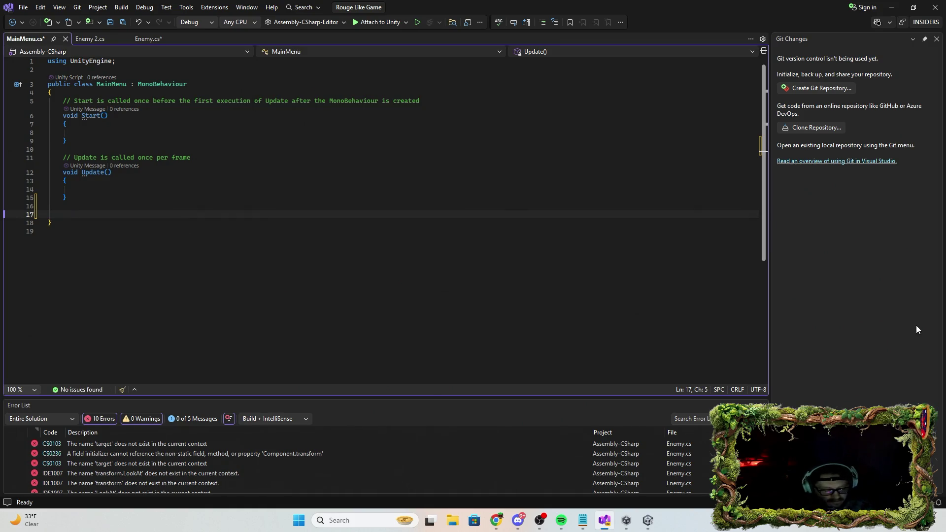
type("public")
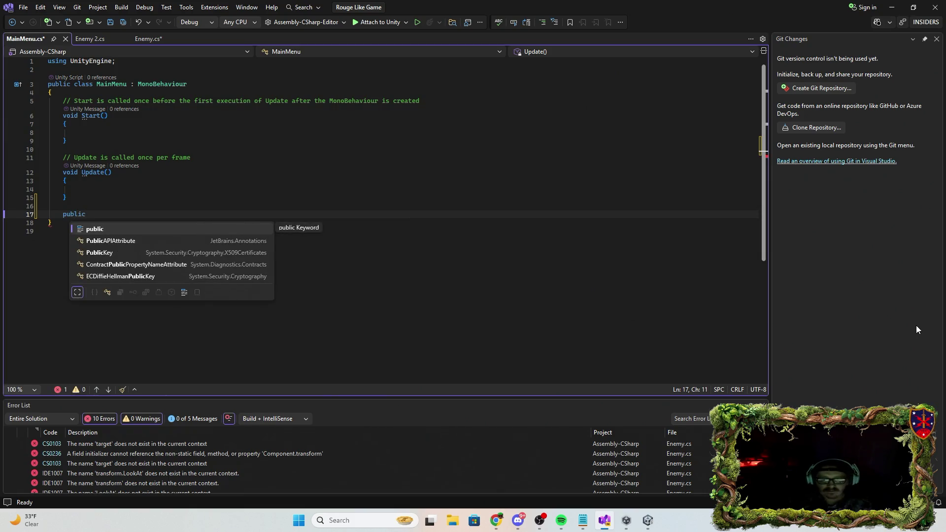
type(" void Start")
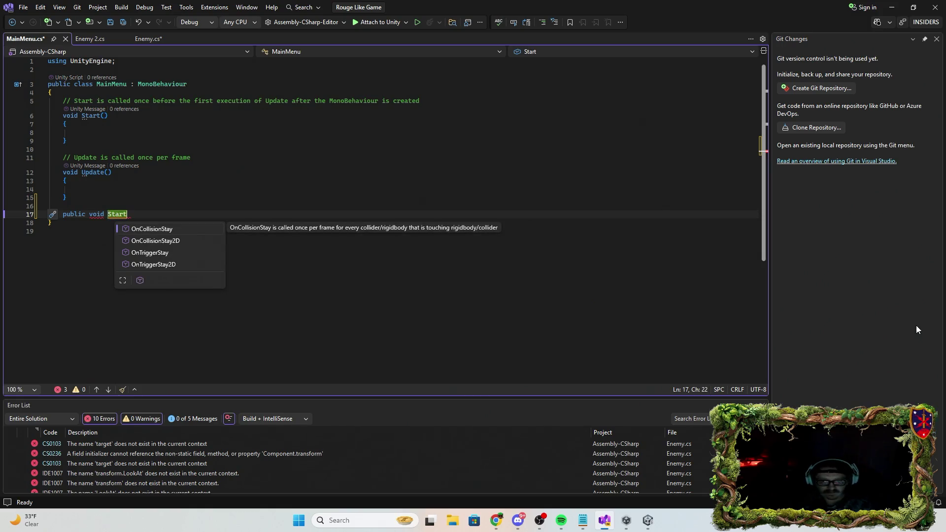
type("Game")
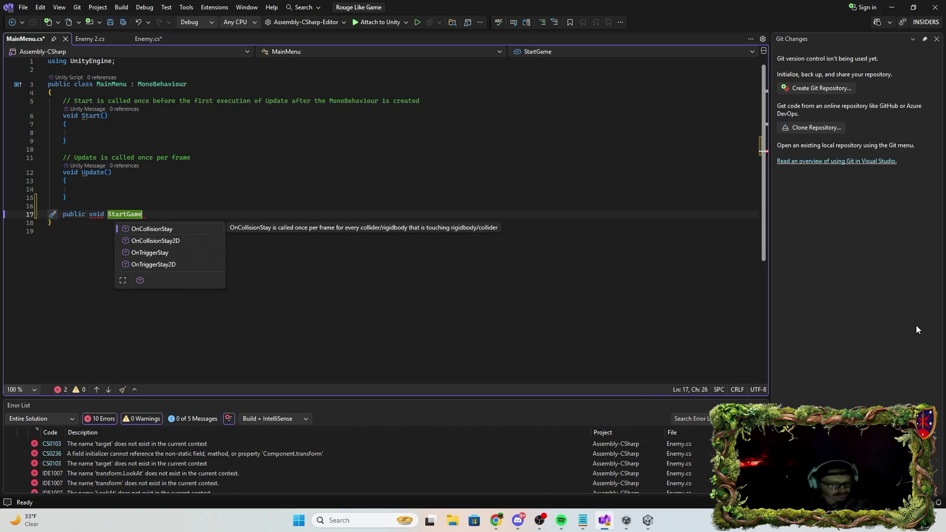
type("()")
key("Return")
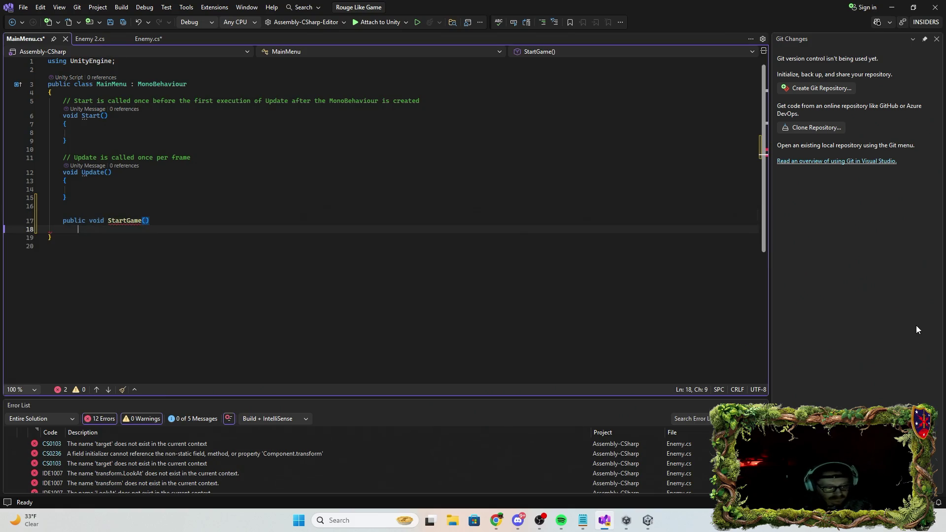
type("{")
key("Return")
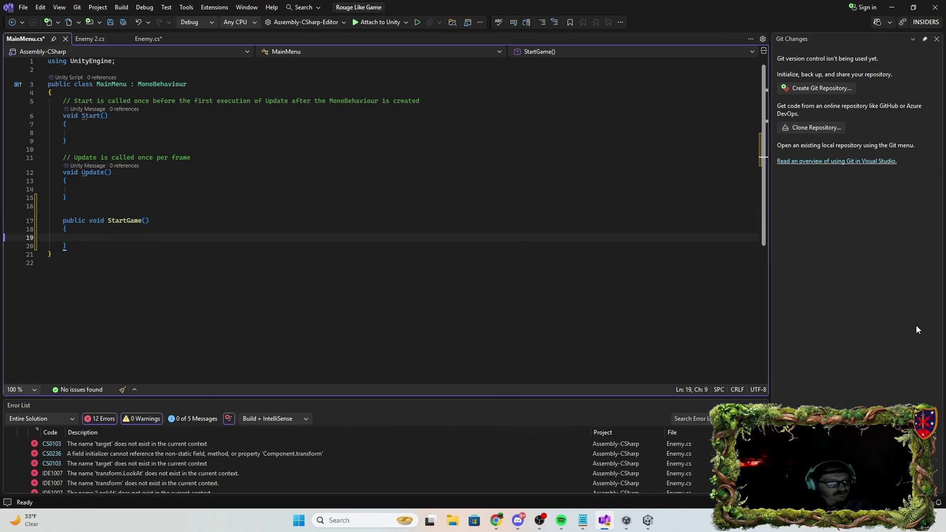
key("Down")
key("Return")
key("Return")
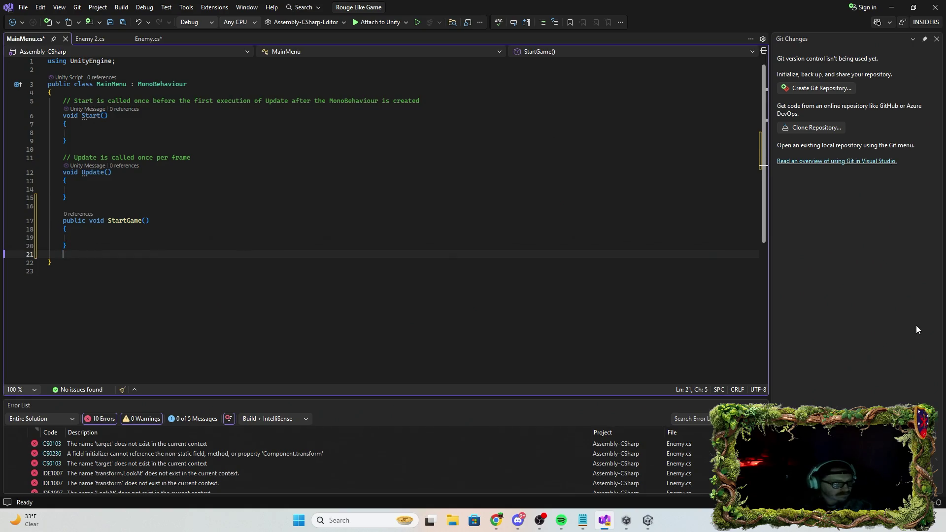
Begin a public void OpenOptions declaration on a new line after StartGame
type("Publ")
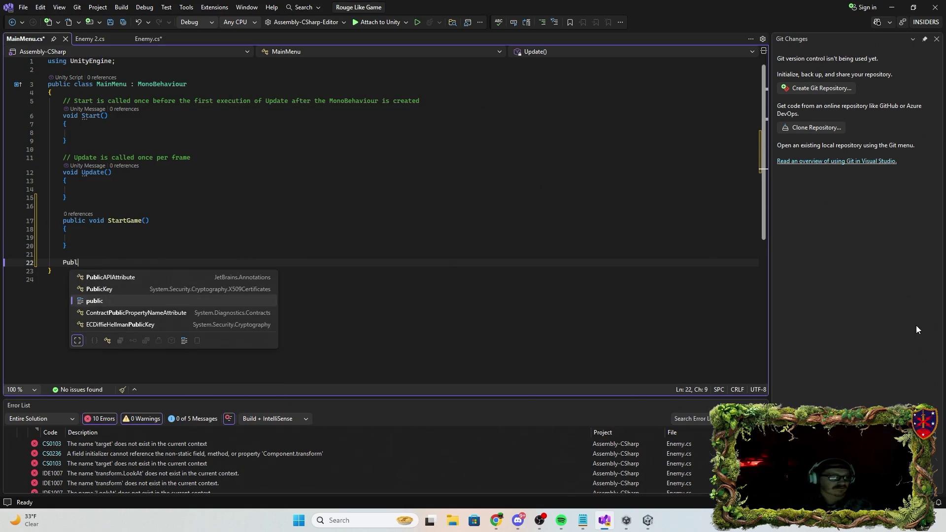
key("BackSpace")
key("BackSpace")
key("BackSpace")
type("publ")
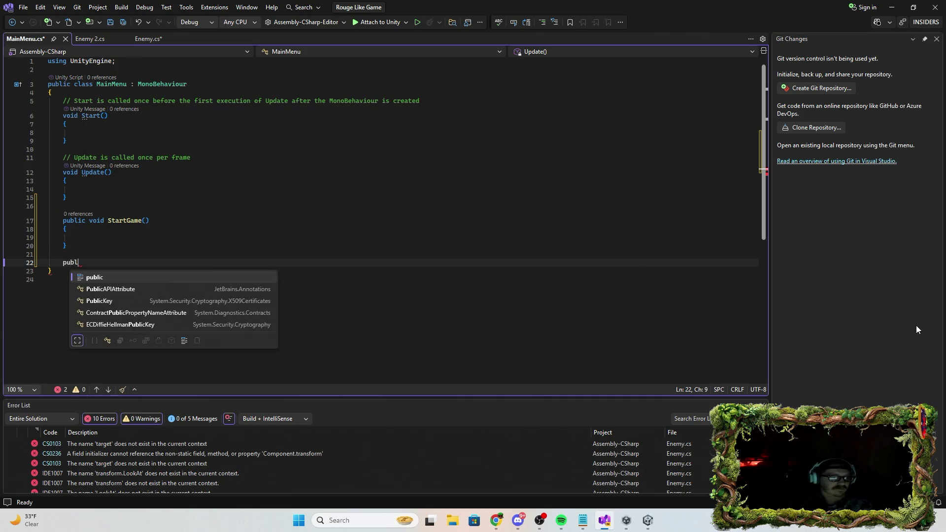
type("ic")
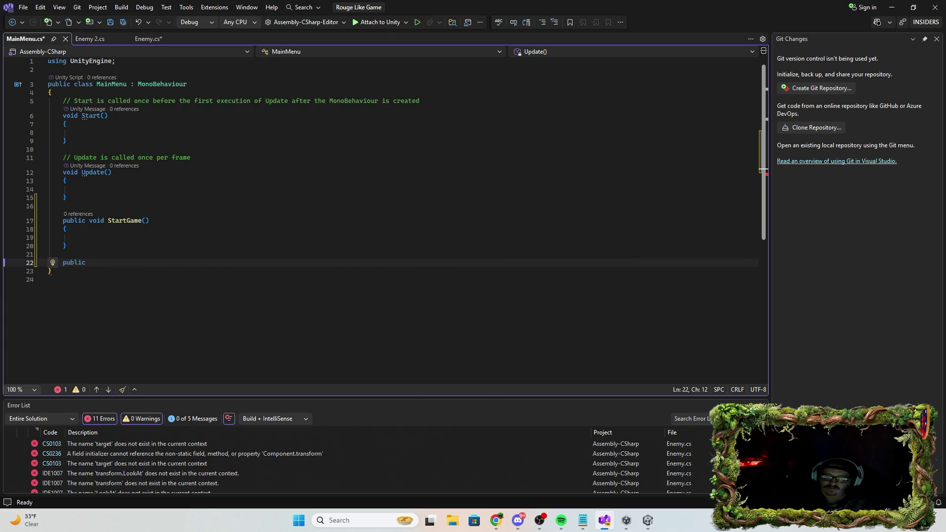
key("alt+Tab")
left_click(92, 262)
type("void")
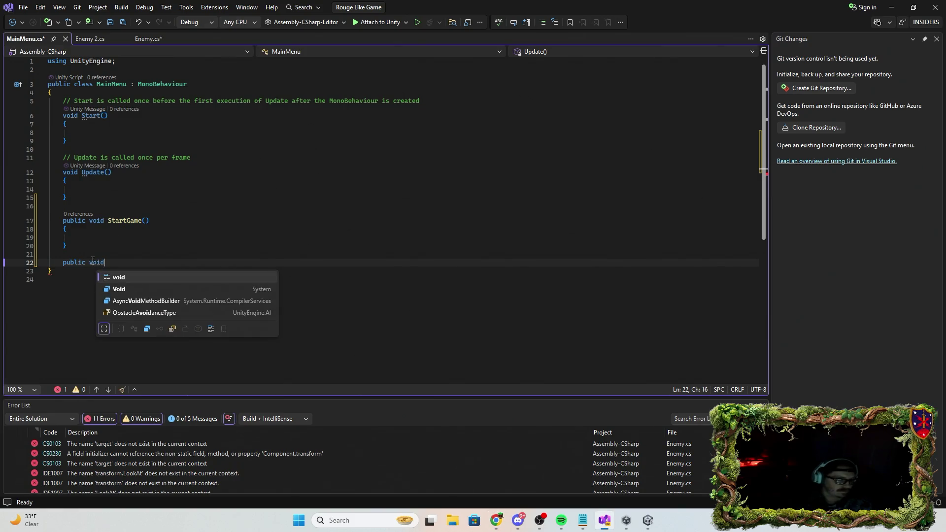
type(" Ope")
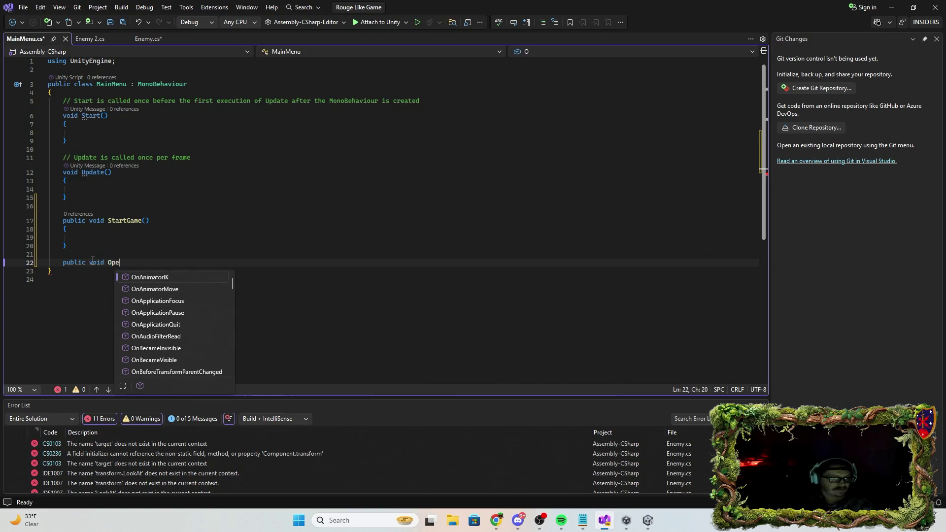
type("nOptions")
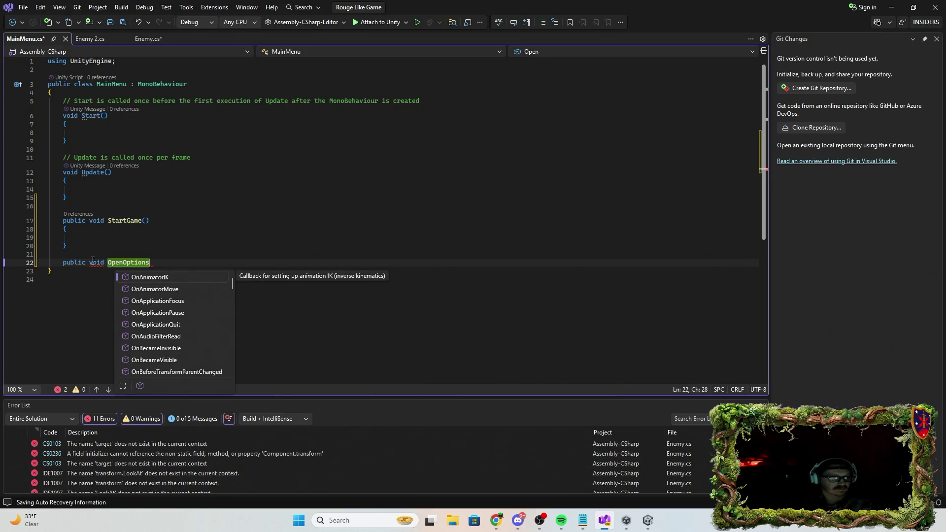
double_click(679, 7)
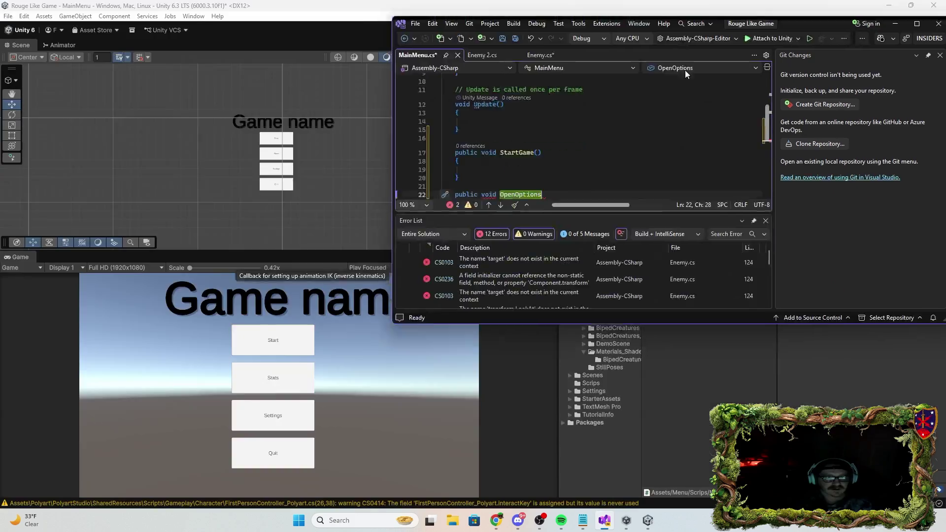
Return to Unity, then bring the Visual Studio code window back and reposition it
key("alt+Tab")
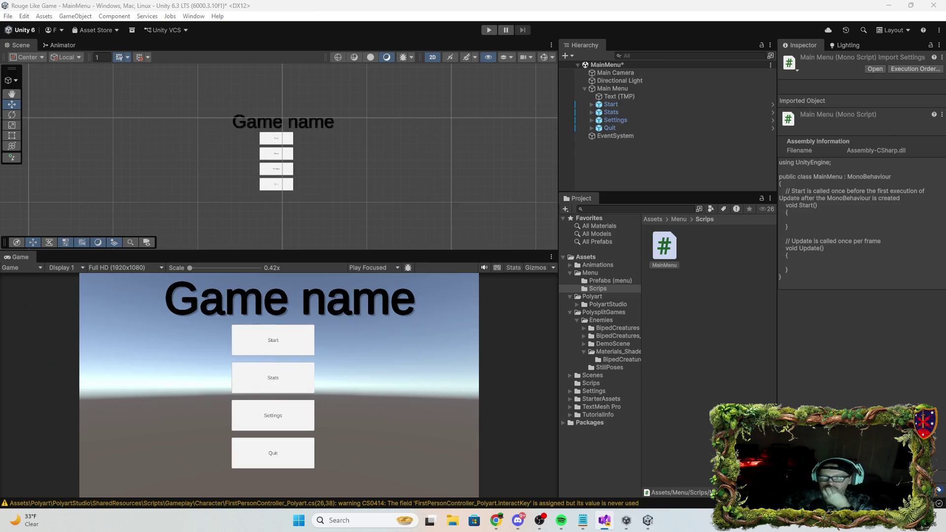
left_click_drag(811, 173, 692, 158)
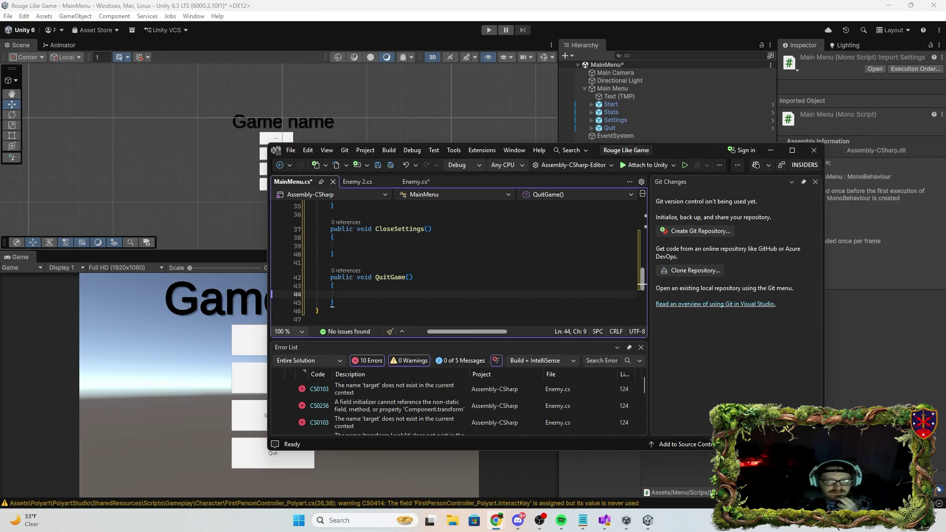
Scroll to the top of MainMenu.cs and start a new line after the class's opening brace
scroll(383, 265, "up", 10)
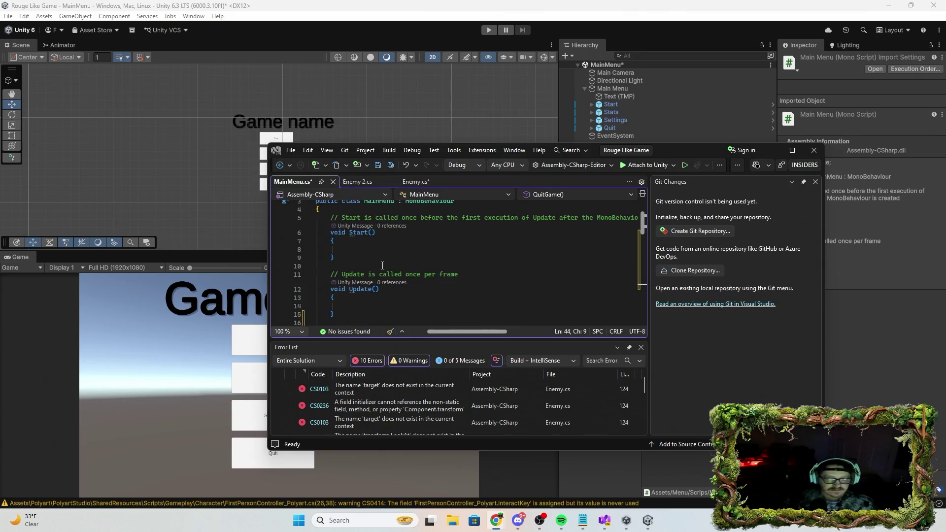
scroll(369, 269, "up", 1)
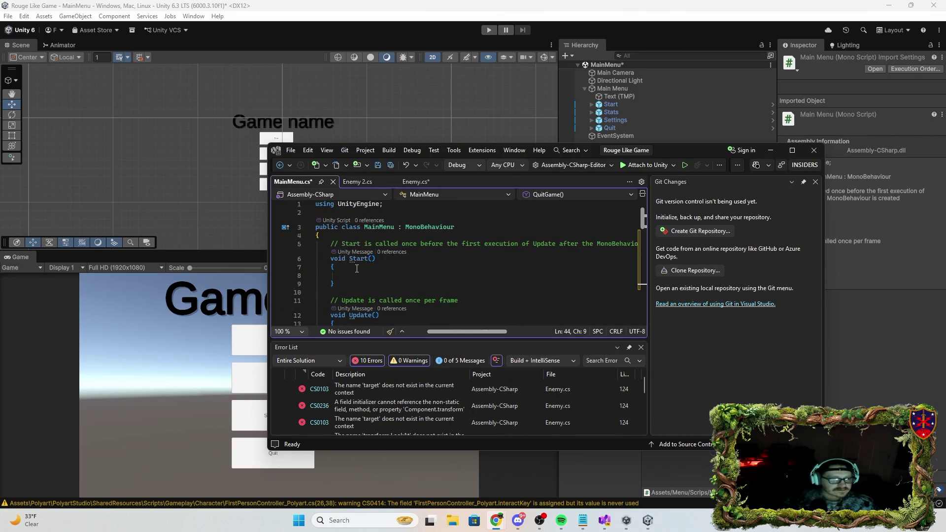
scroll(531, 262, "down", 3)
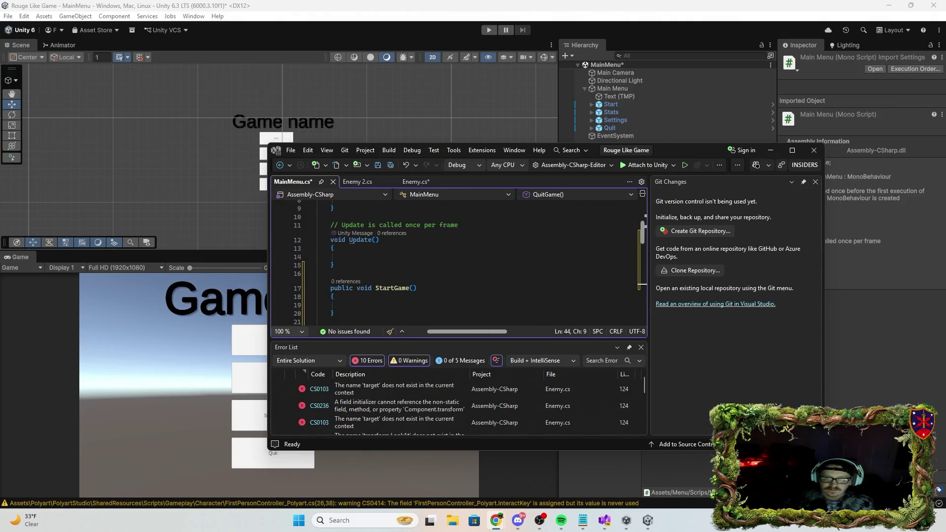
scroll(475, 241, "up", 3)
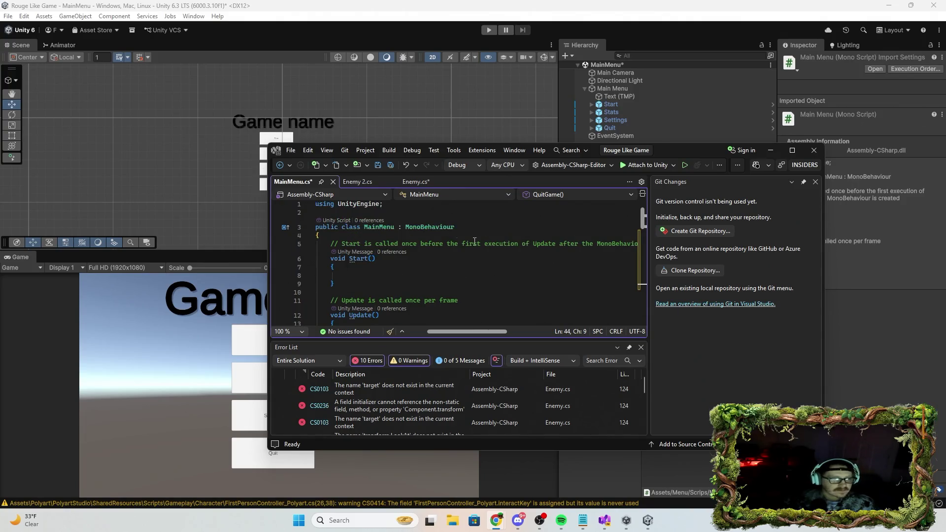
left_click(344, 235)
key("Return")
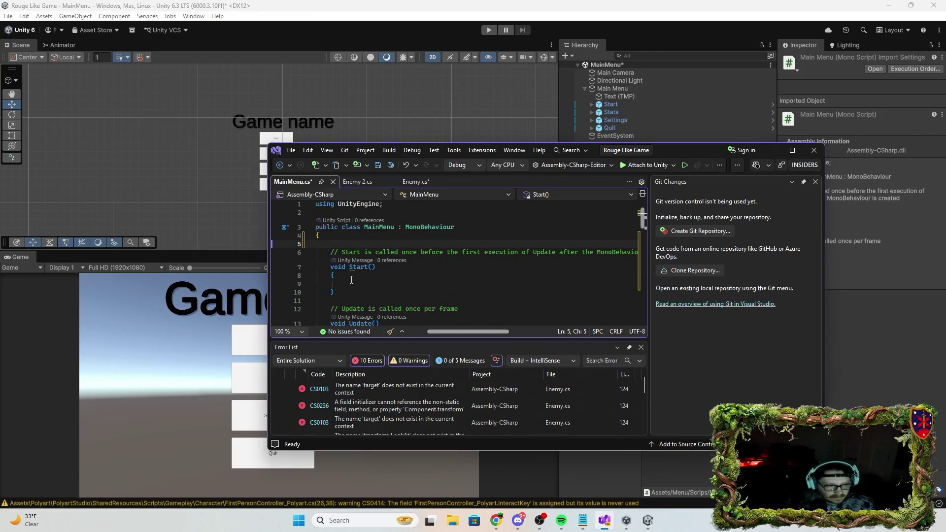
type("p")
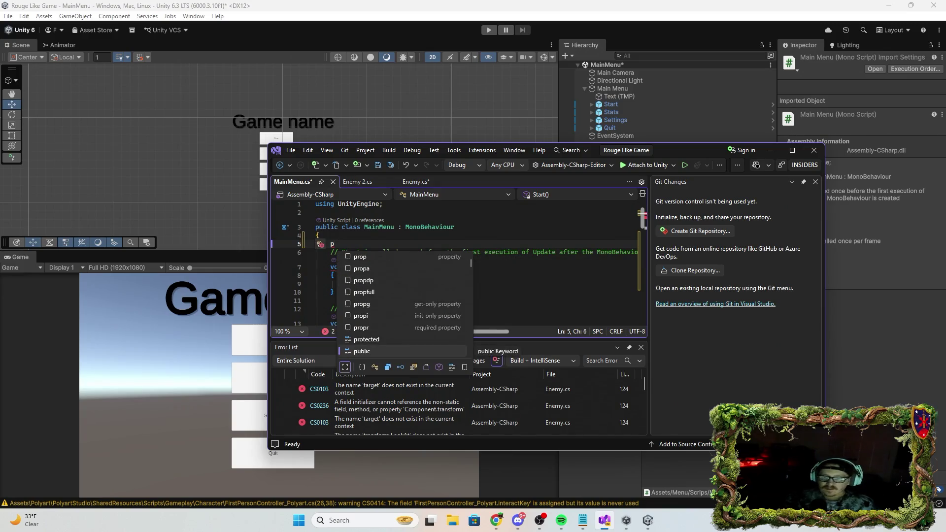
Declare a public string firstlevel field at the top of the MainMenu class
key("Escape")
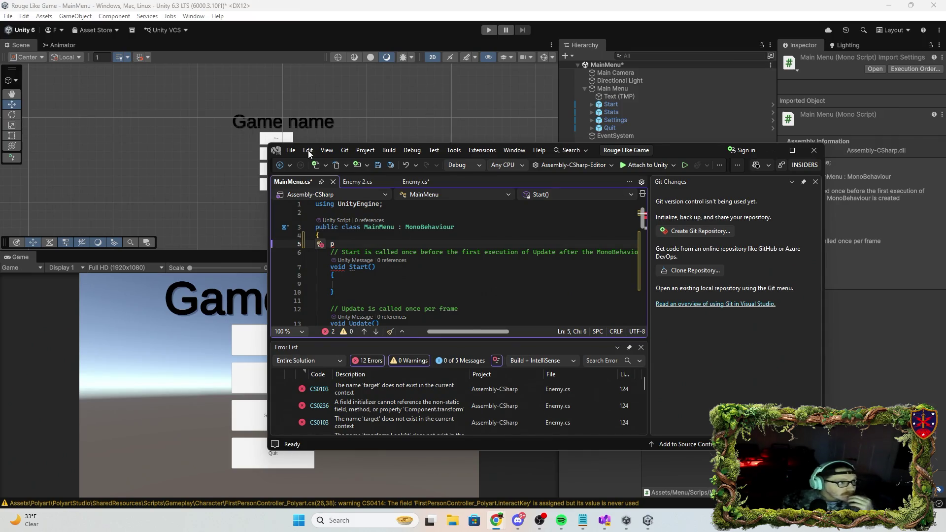
mouse_move(700, 154)
left_mouse_down()
mouse_move(808, 400)
mouse_move(837, 388)
mouse_move(838, 397)
mouse_move(675, 154)
mouse_move(865, 321)
mouse_move(732, 126)
left_mouse_up()
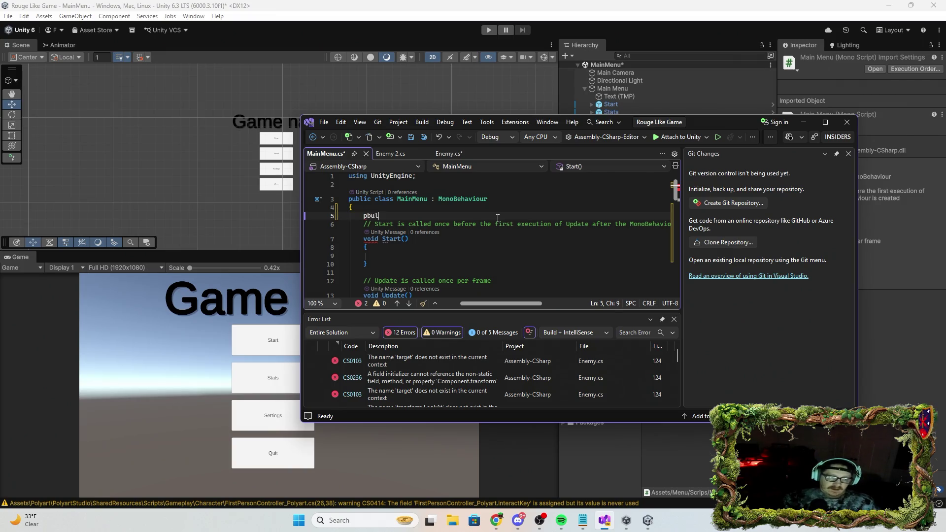
type("ublic")
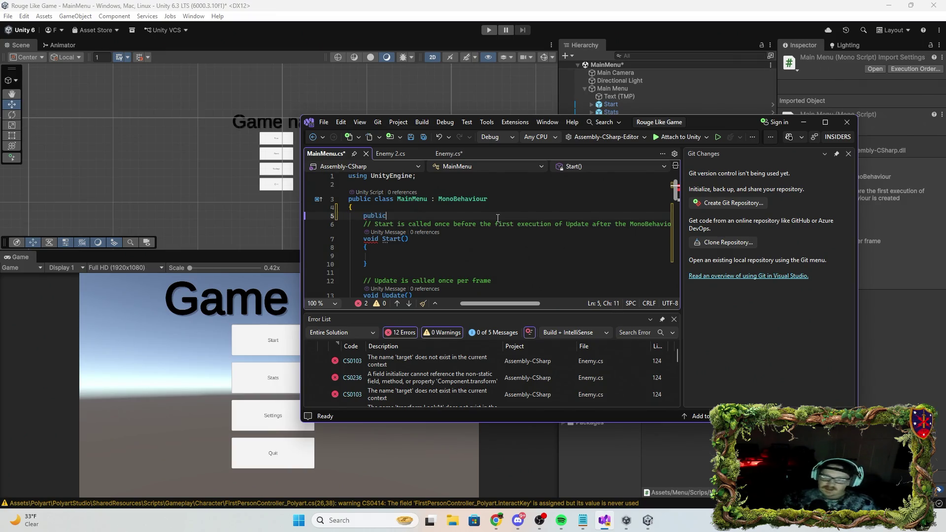
type(" class")
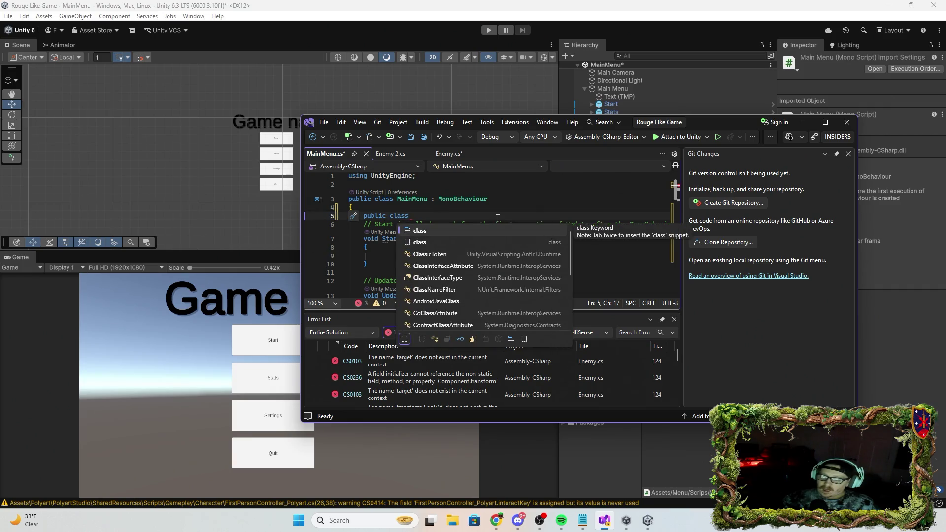
key("BackSpace")
key("BackSpace")
key("BackSpace")
key("BackSpace")
key("BackSpace")
type("string firstlevel;")
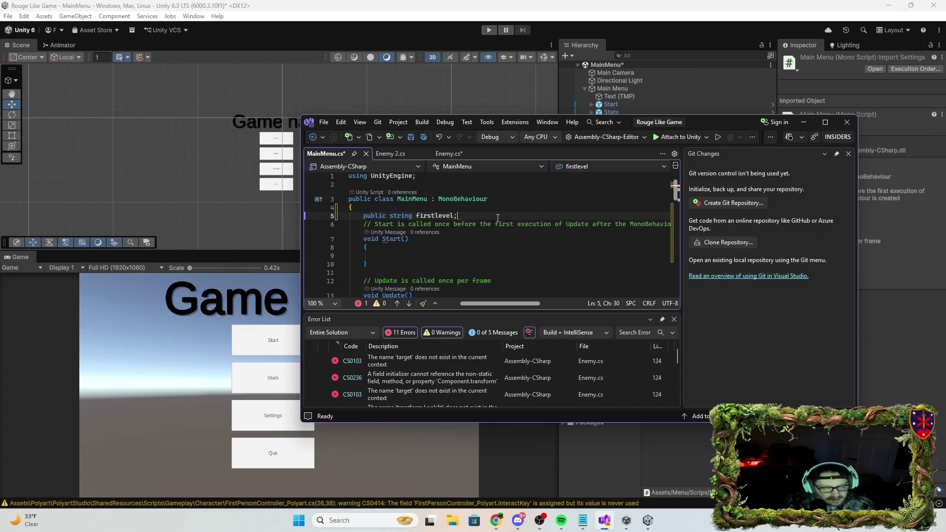
key("Return")
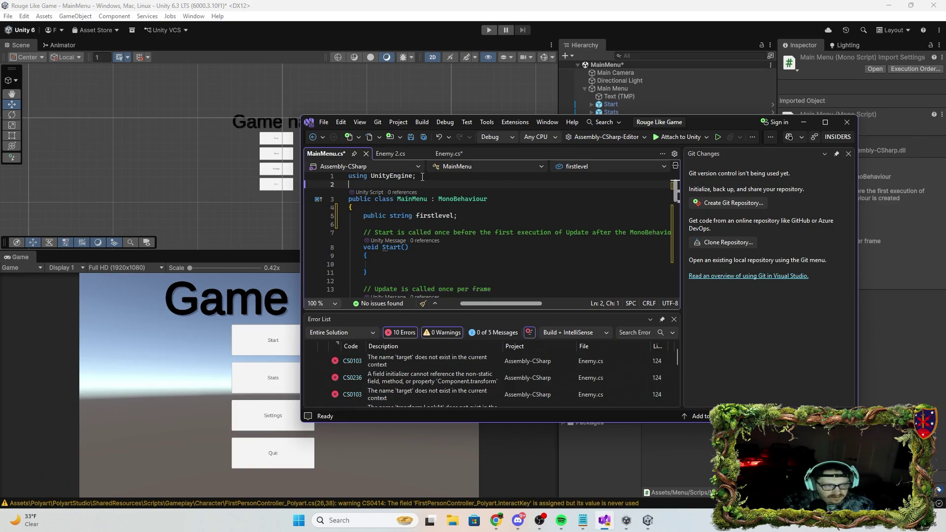
Add 'using UnityEngine.SceneManagement;' to line 2 of MainMenu.cs with IntelliSense, then return to Unity
type("using ")
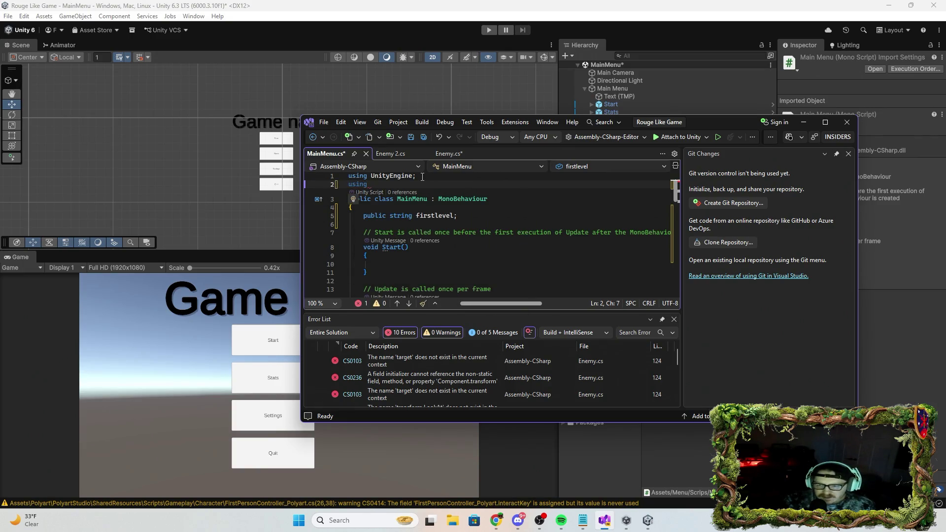
type("Wunity")
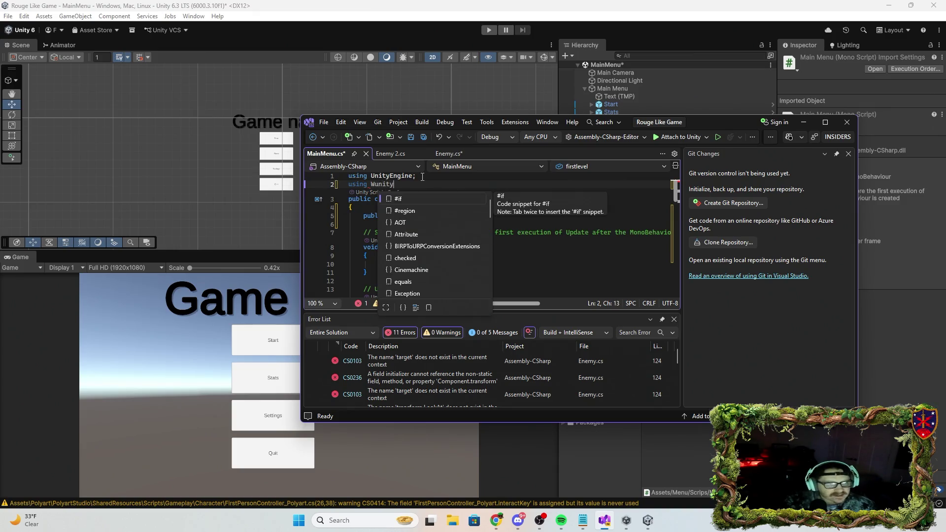
key("BackSpace")
key("BackSpace")
key("BackSpace")
key("BackSpace")
key("BackSpace")
key("BackSpace")
type("Unit")
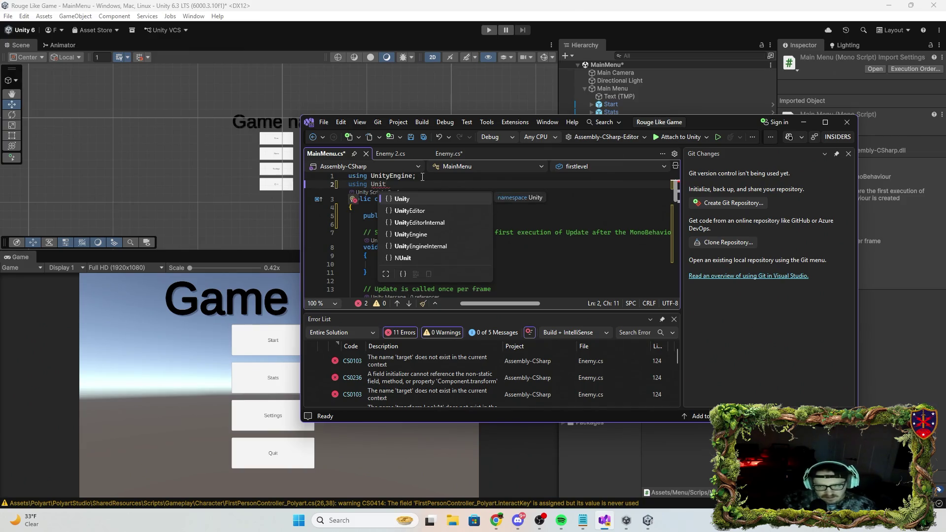
type("Eng")
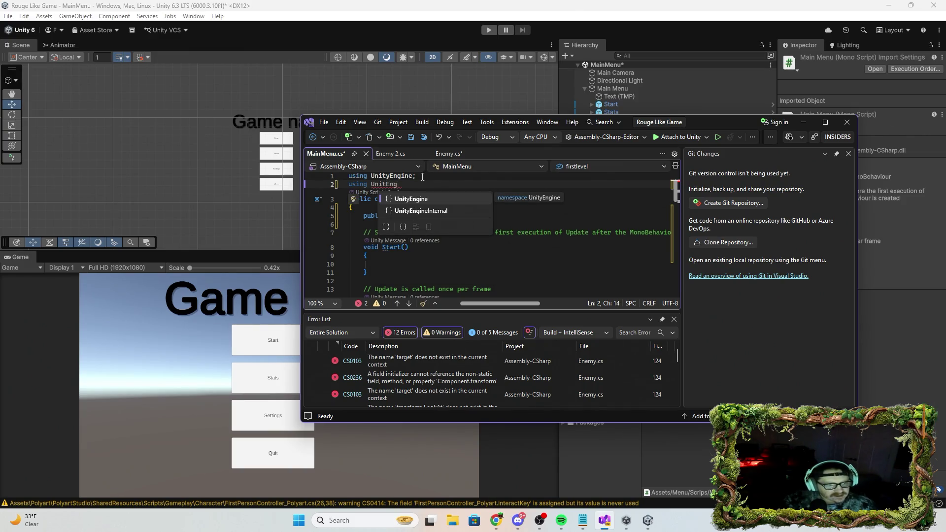
key("Tab")
type(".")
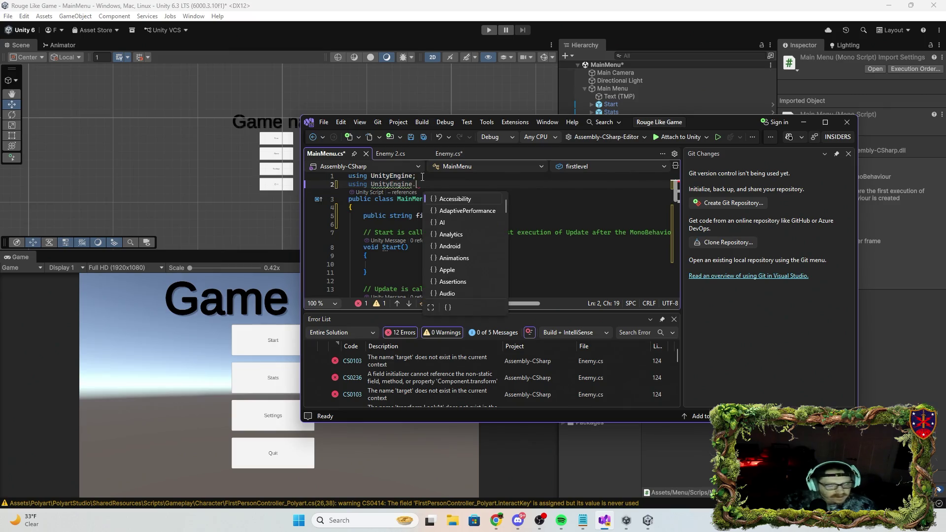
type("Sc")
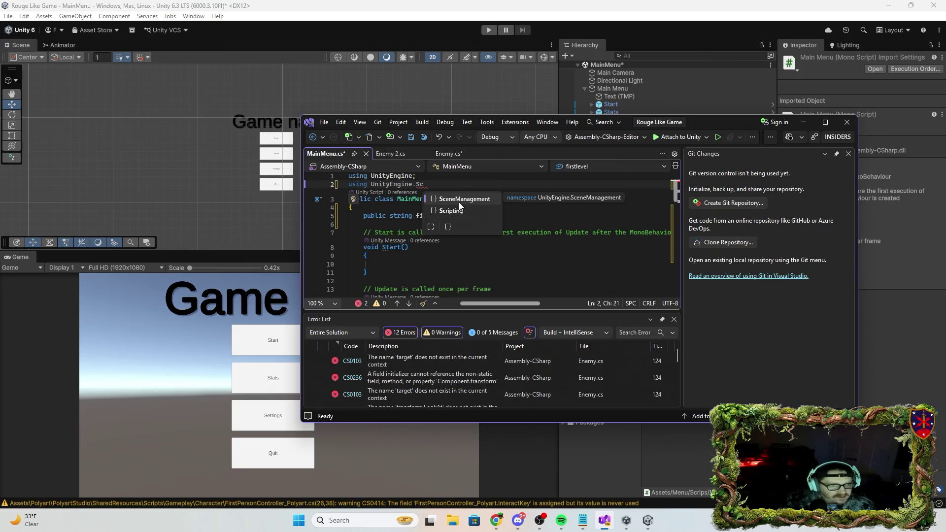
key("Tab")
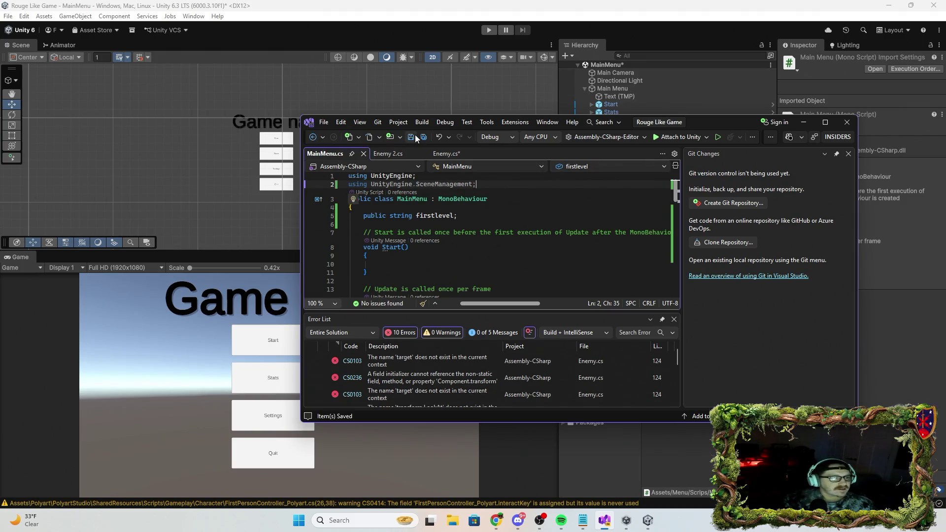
left_click(11, 19)
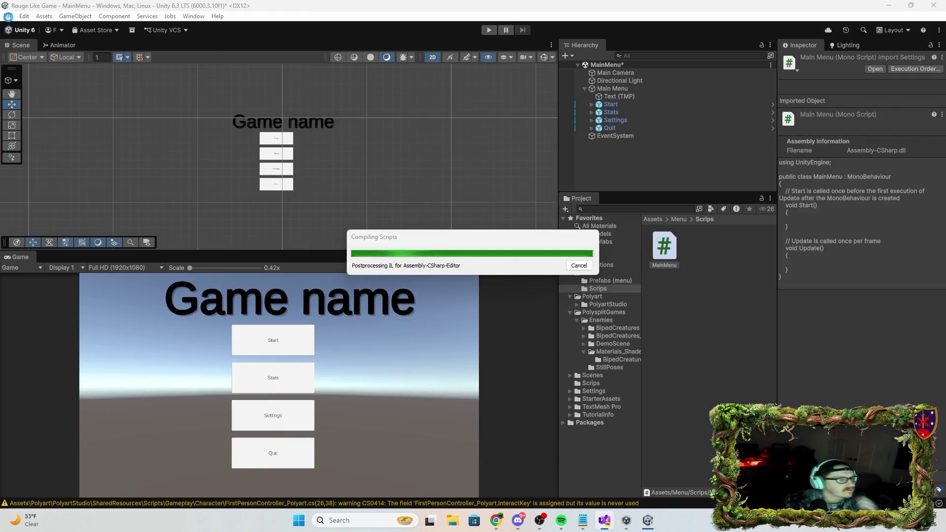
Bring the already open Unity editor back to front and reposition its window fully on screen
left_click(8, 16)
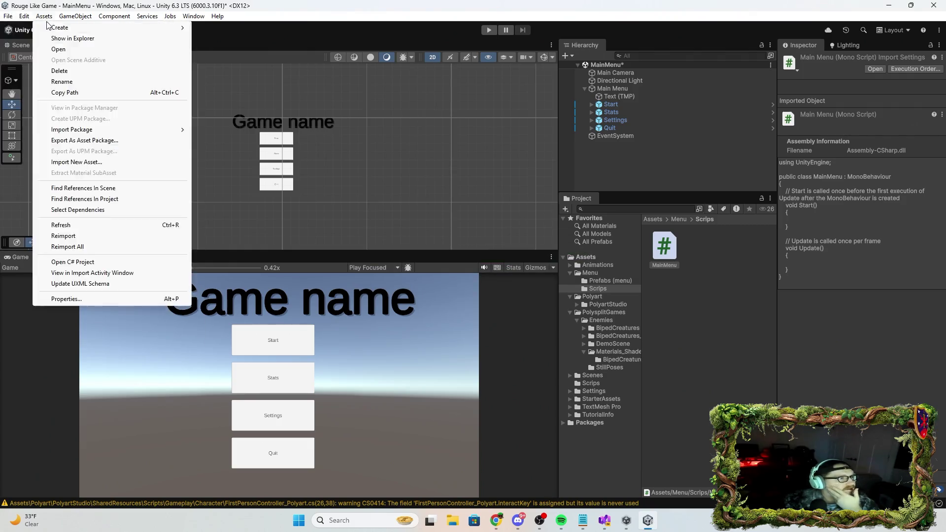
mouse_move(8, 16)
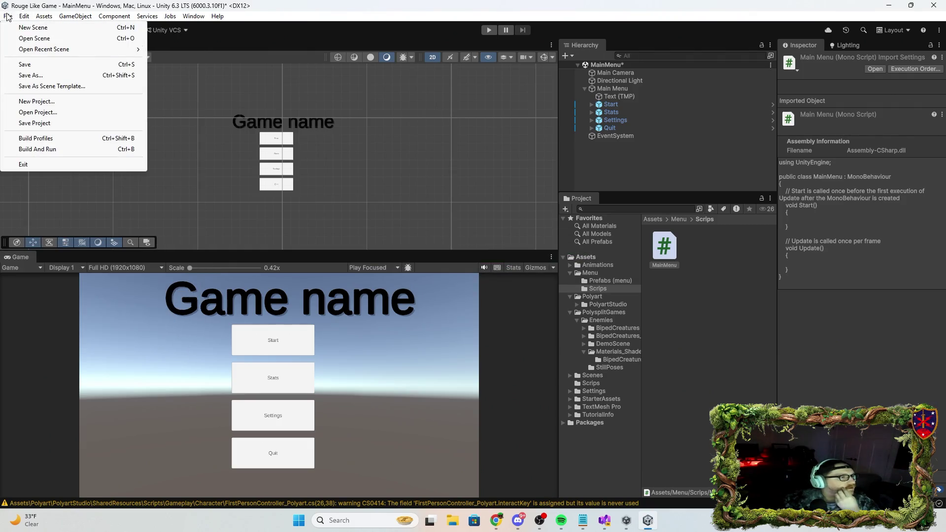
left_click(43, 66)
mouse_move(546, 31)
left_mouse_down()
mouse_move(489, 168)
mouse_move(616, 205)
mouse_move(500, 222)
mouse_move(503, 230)
left_mouse_up()
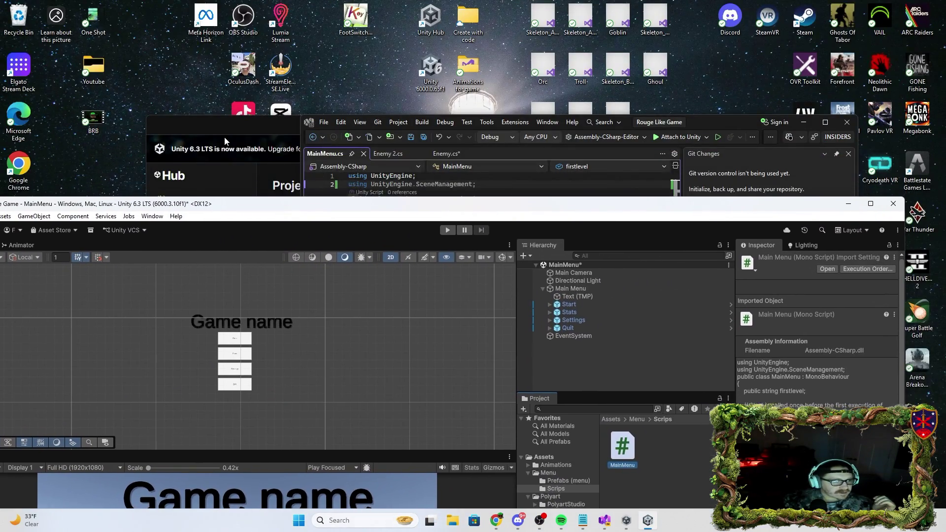
left_click(225, 142)
left_click(431, 252)
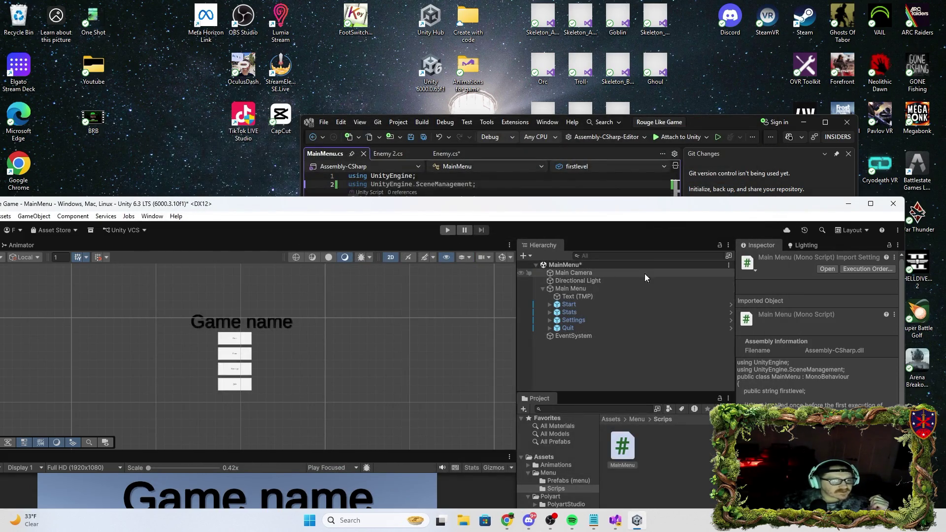
mouse_move(670, 209)
left_mouse_down()
mouse_move(814, 149)
mouse_move(771, 118)
left_mouse_up()
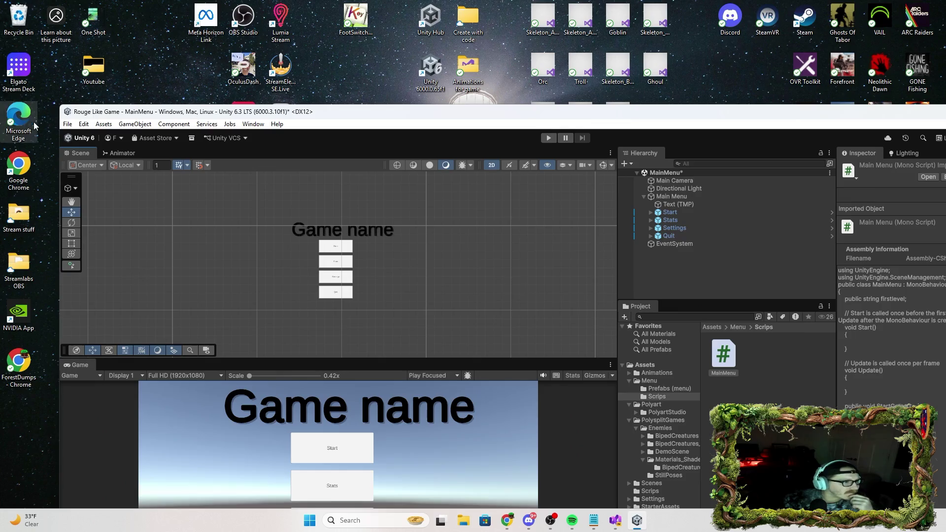
Load the PP scene through File > Open Scene
left_click(119, 138)
left_click(183, 141)
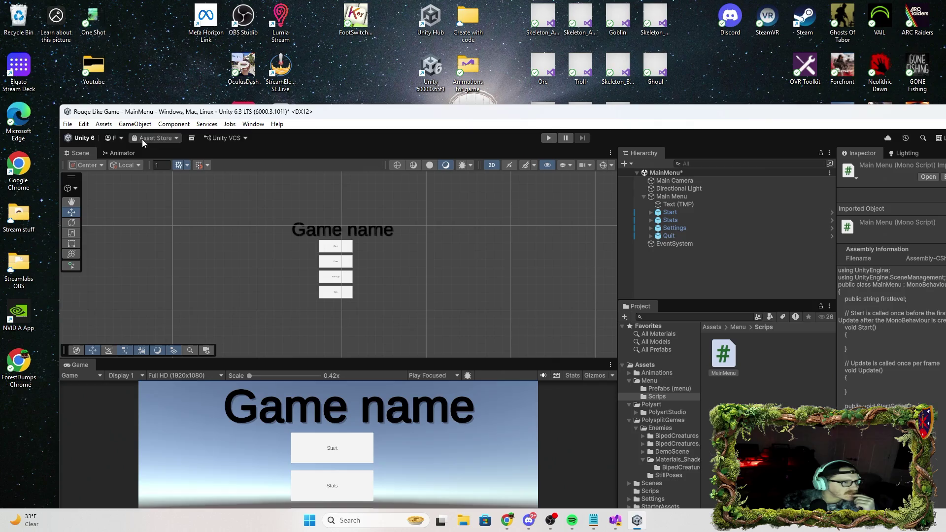
left_click(68, 125)
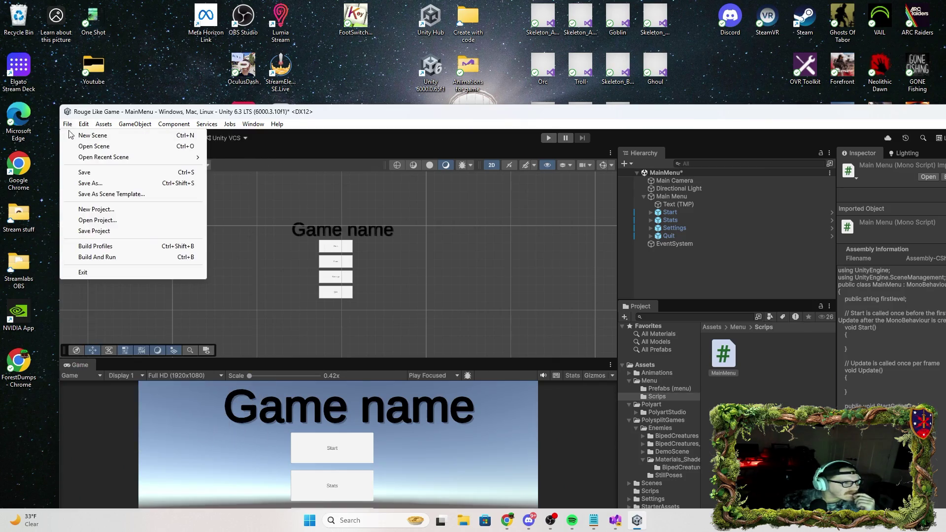
left_click(106, 146)
double_click(257, 289)
Lower the PlayerCapsule under NestedParent_Unpack from Y 44 to 28.6 among the forest trees
mouse_move(362, 140)
left_mouse_down()
mouse_move(238, 260)
mouse_move(185, 272)
mouse_move(324, 280)
mouse_move(249, 214)
mouse_move(245, 198)
mouse_move(282, 169)
mouse_move(368, 281)
mouse_move(391, 255)
mouse_move(367, 293)
mouse_move(467, 343)
mouse_move(558, 294)
mouse_move(564, 286)
mouse_move(338, 95)
mouse_move(433, 173)
mouse_move(296, 148)
mouse_move(161, 154)
mouse_move(148, 142)
mouse_move(62, 190)
mouse_move(420, 200)
left_mouse_up()
mouse_move(301, 194)
left_mouse_down()
mouse_move(376, 211)
mouse_move(320, 199)
mouse_move(566, 193)
mouse_move(586, 178)
mouse_move(268, 101)
mouse_move(390, 153)
mouse_move(499, 245)
mouse_move(321, 84)
mouse_move(424, 228)
mouse_move(850, 226)
mouse_move(889, 185)
mouse_move(594, 291)
left_mouse_up()
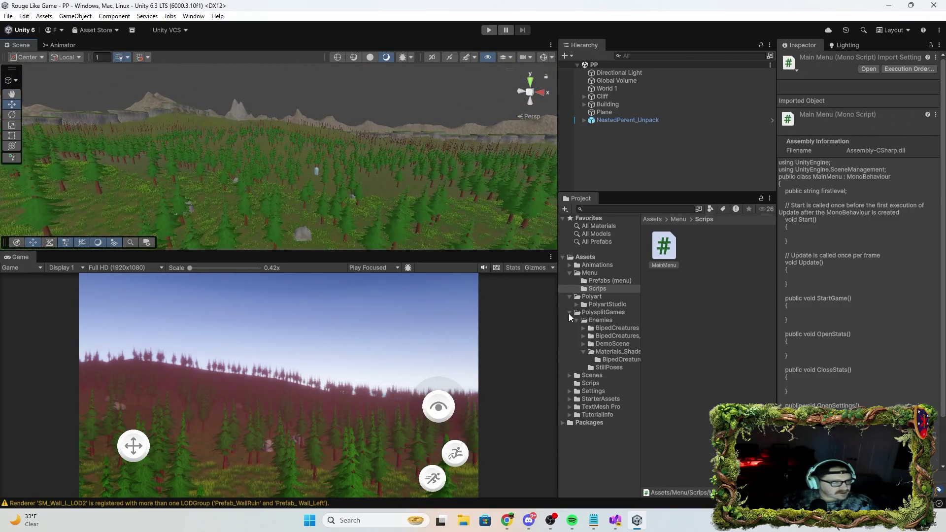
left_click(600, 123)
left_click(583, 121)
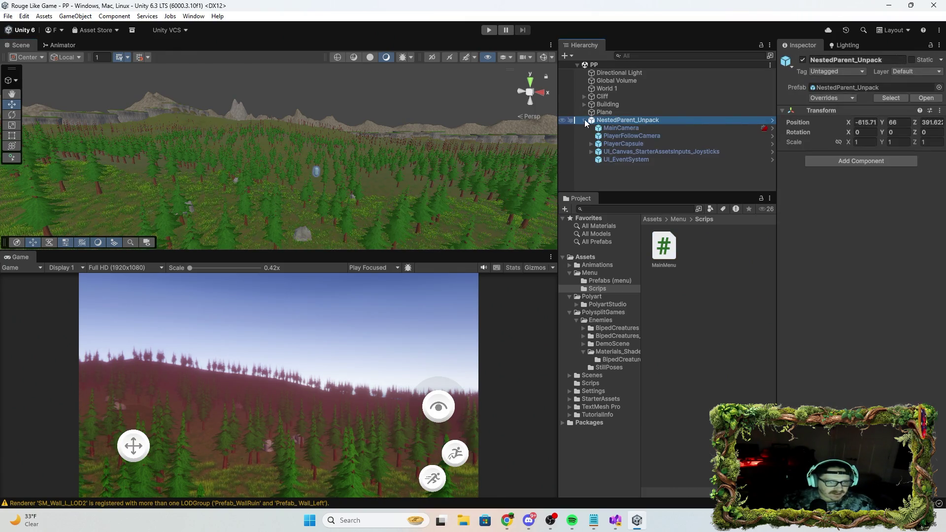
left_click(650, 138)
left_click(649, 142)
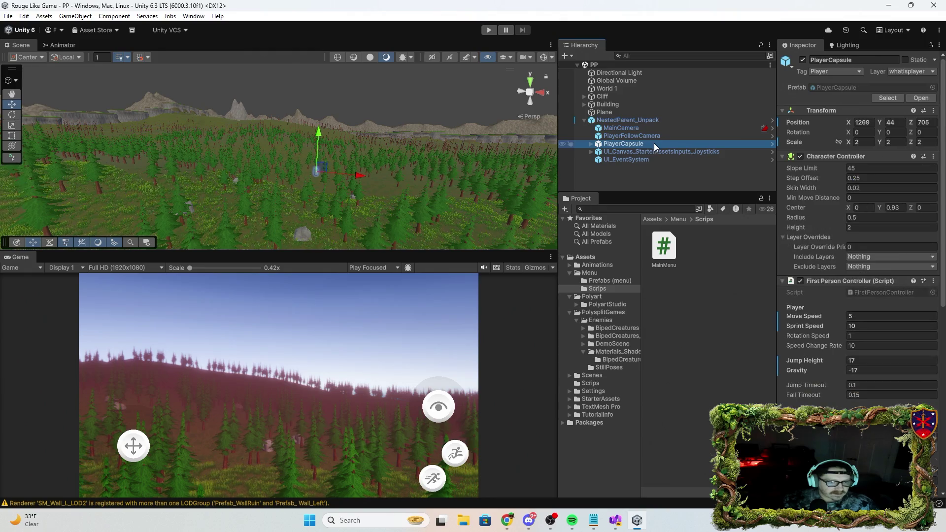
left_click_drag(321, 137, 323, 175)
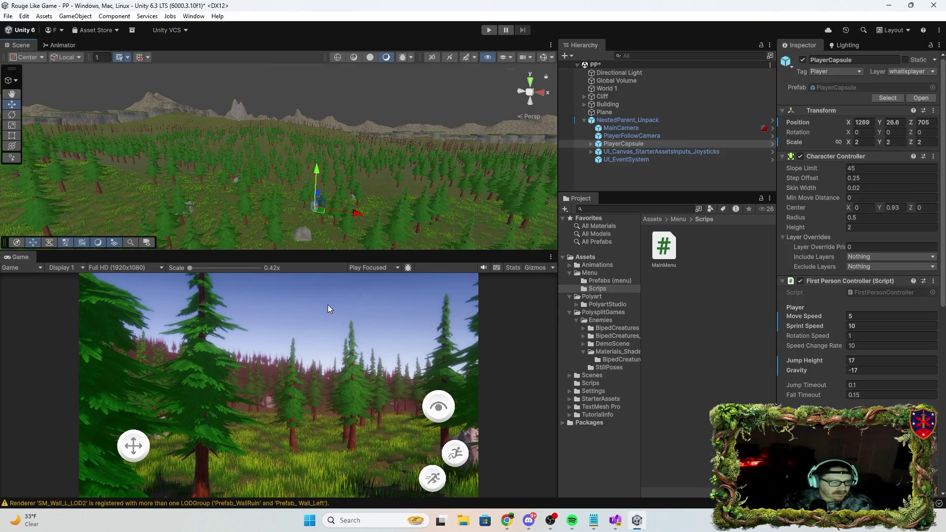
left_click(488, 31)
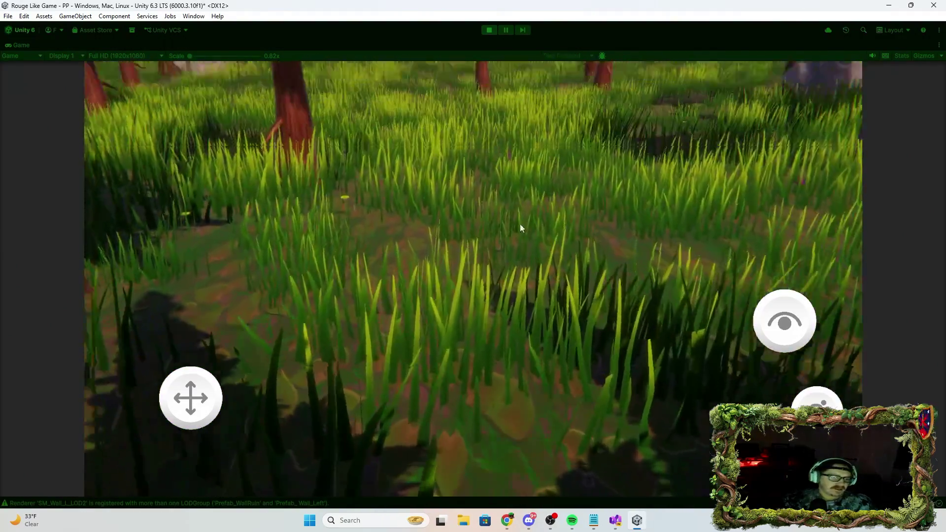
mouse_move(2, 59)
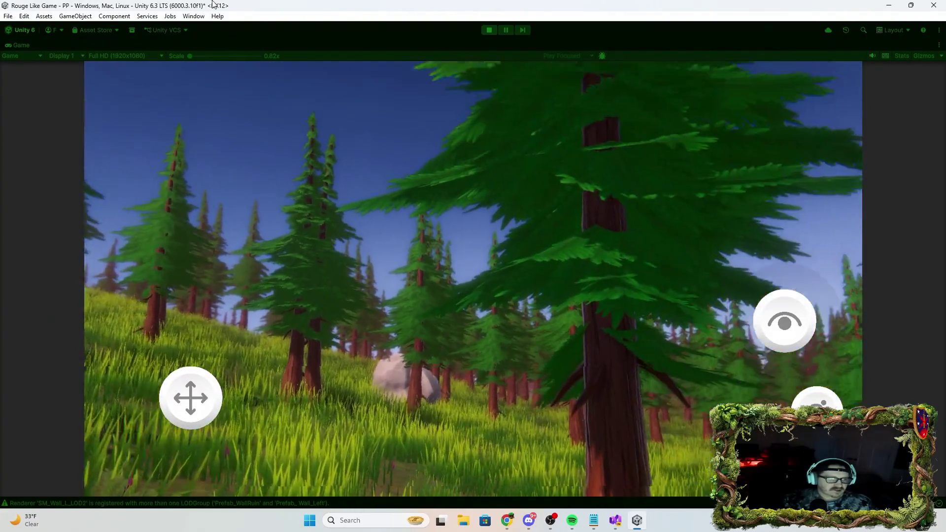
mouse_move(256, 4)
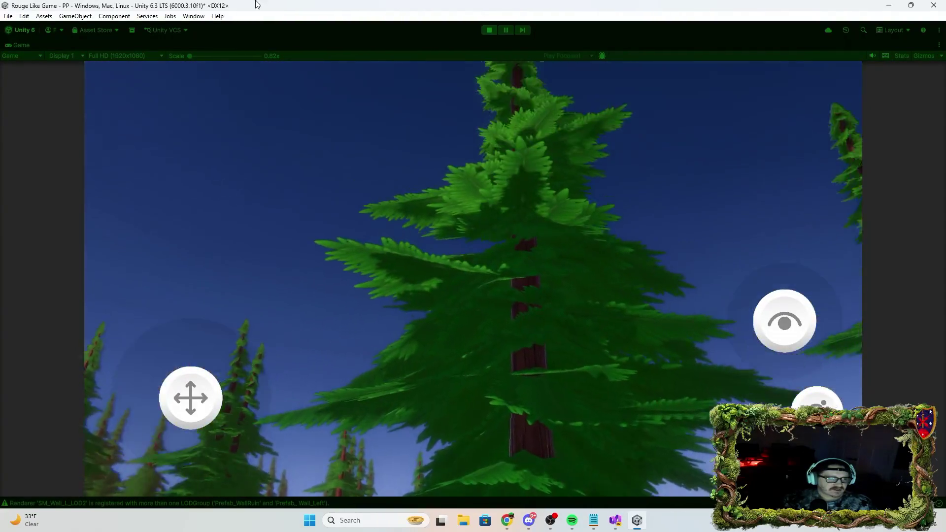
mouse_move(569, 389)
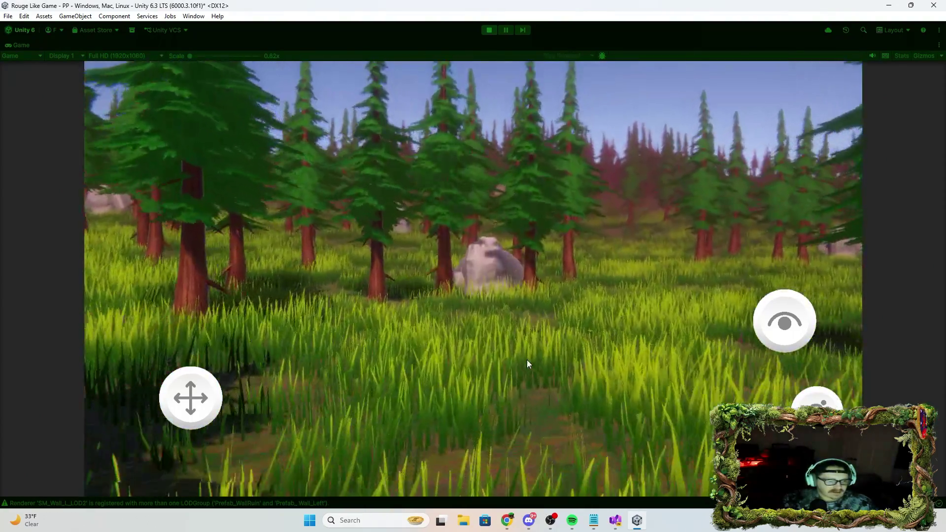
mouse_move(532, 322)
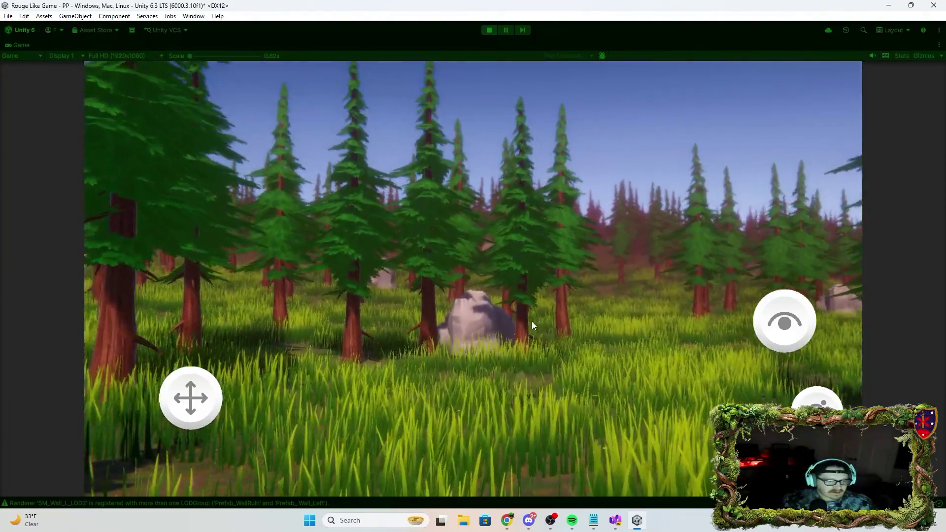
key("w")
key("w")
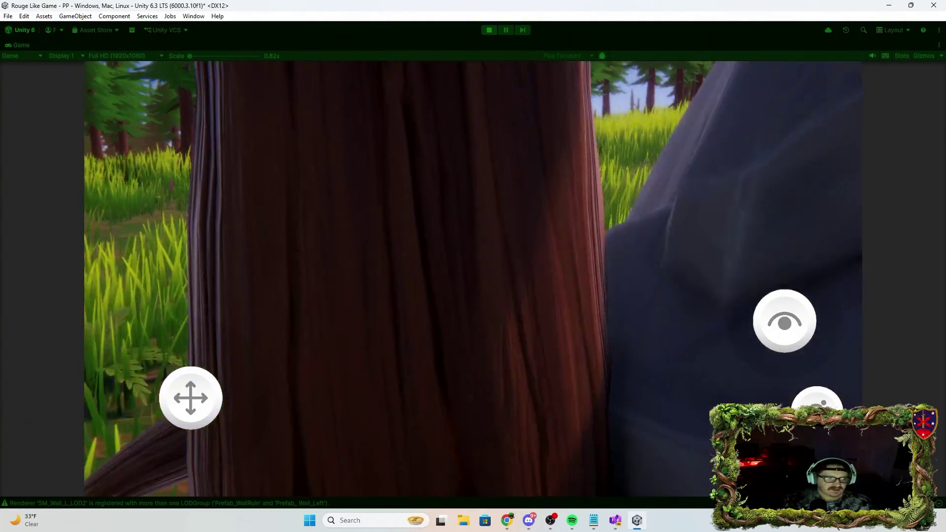
key("w")
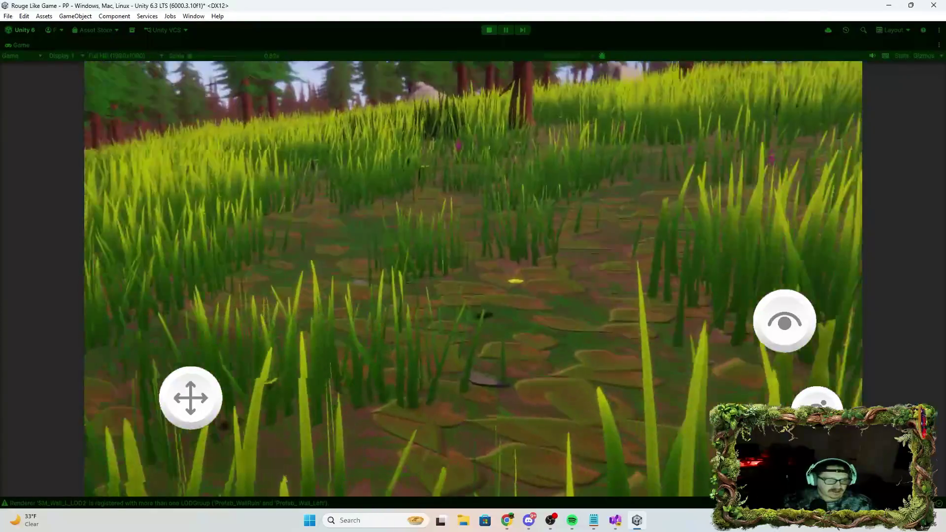
key("w")
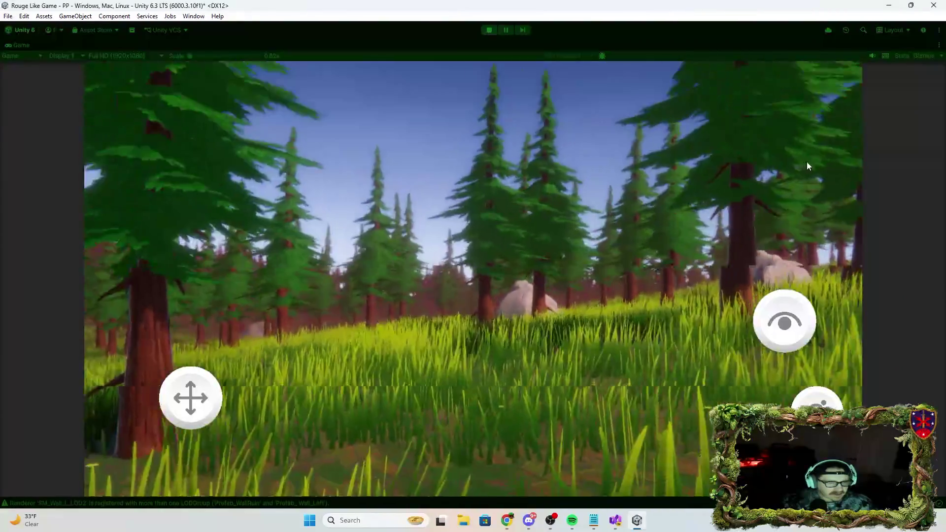
left_click(489, 30)
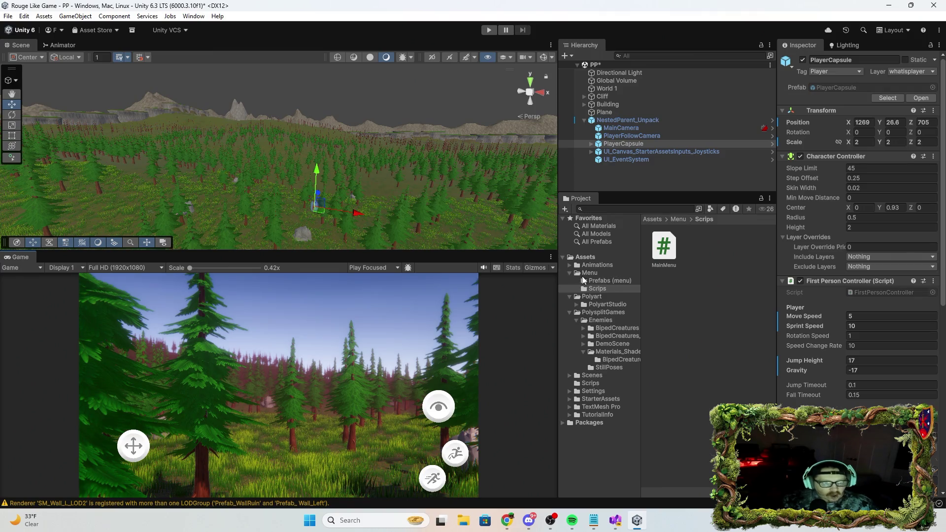
Open the PolysplitGames > Enemies > BipedCreatures prefab folder and frame the grey plane in the Scene view
left_click(603, 314)
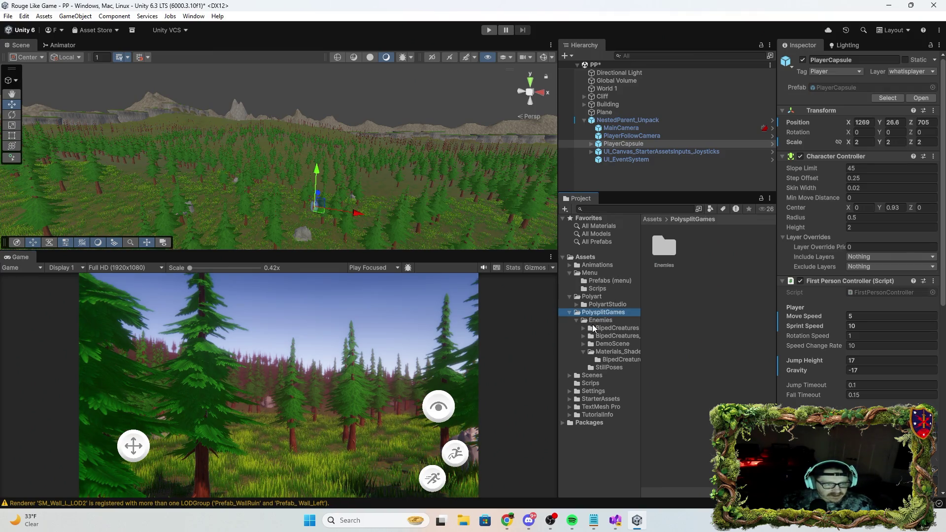
left_click(599, 321)
left_click(616, 329)
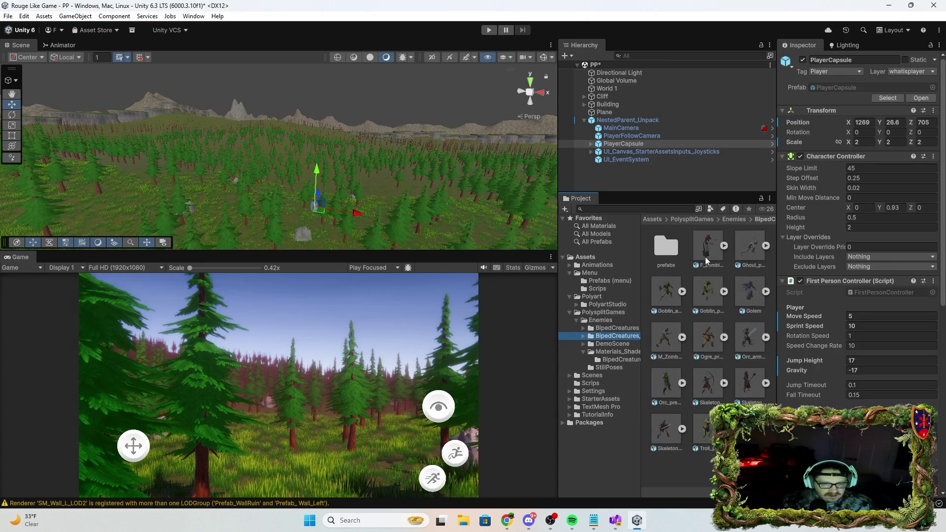
mouse_move(319, 201)
left_mouse_down()
mouse_move(205, 147)
mouse_move(208, 129)
mouse_move(167, 137)
mouse_move(164, 127)
mouse_move(299, 197)
mouse_move(358, 206)
mouse_move(393, 226)
mouse_move(416, 212)
mouse_move(444, 213)
mouse_move(436, 209)
left_mouse_up()
left_click_drag(667, 294, 548, 285)
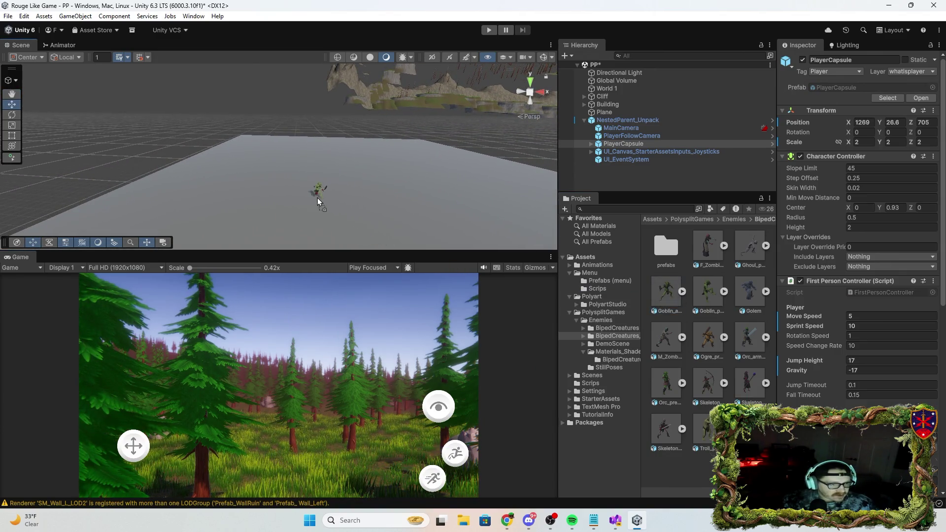
Place the armored goblin, F_Zombie, Ghoul, Golem, M_Zombie and Ogre prefabs on the grey plane
left_click_drag(316, 198, 315, 199)
mouse_move(708, 255)
left_mouse_down()
mouse_move(389, 187)
mouse_move(333, 187)
left_mouse_up()
mouse_move(753, 255)
left_mouse_down()
mouse_move(368, 196)
mouse_move(392, 215)
left_mouse_up()
left_click_drag(304, 217, 303, 216)
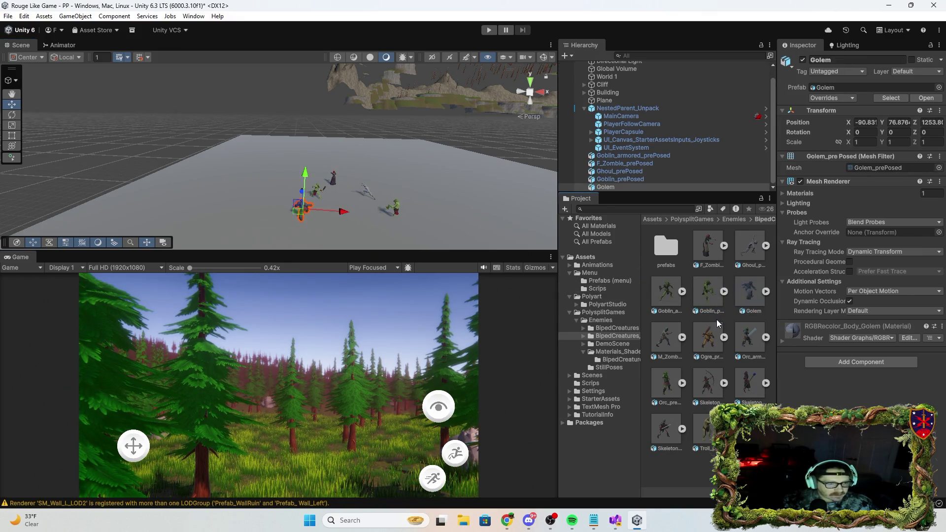
left_click_drag(674, 348, 306, 258)
left_click_drag(347, 228, 348, 227)
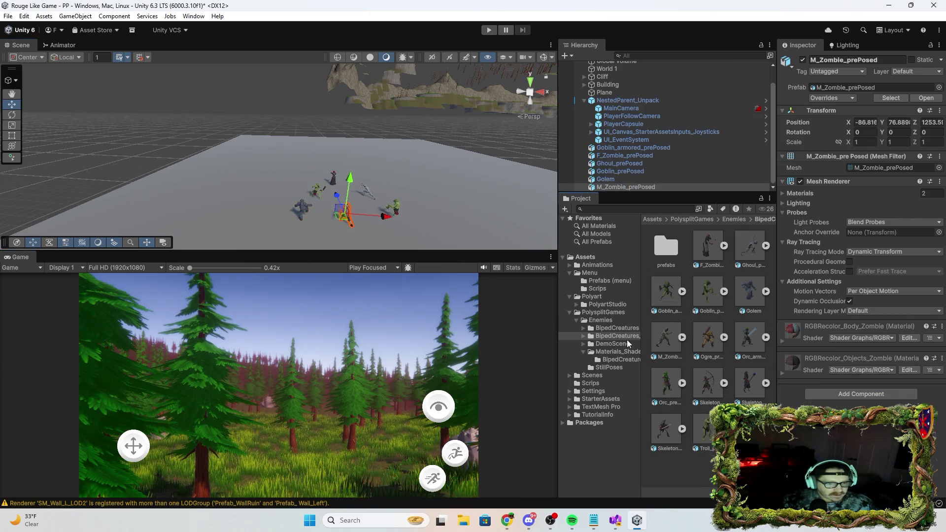
left_click_drag(402, 238, 377, 231)
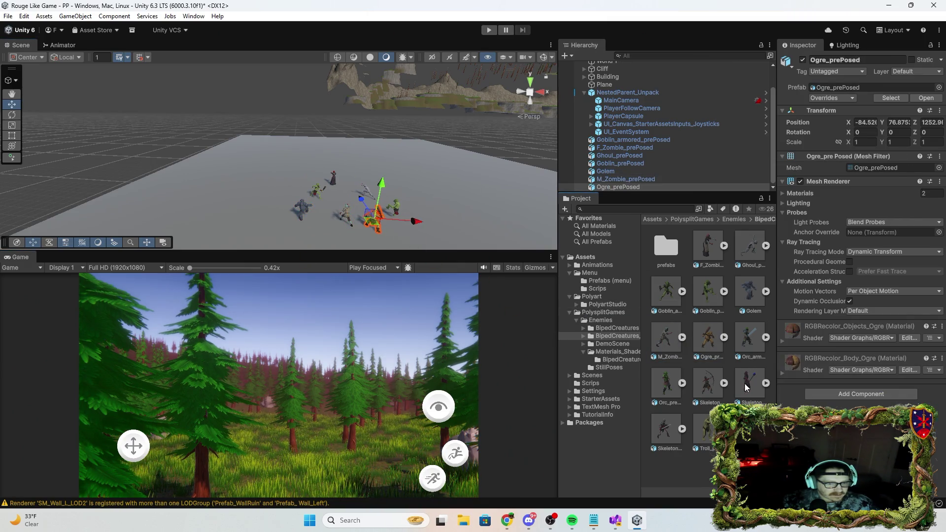
Add the armored orc, skeleton mage, skeleton archer, Orc and Troll beside them, viewed at eye level
left_click_drag(748, 345, 433, 222)
left_click_drag(748, 389, 441, 197)
mouse_move(698, 381)
left_mouse_down()
mouse_move(380, 198)
mouse_move(405, 193)
left_mouse_up()
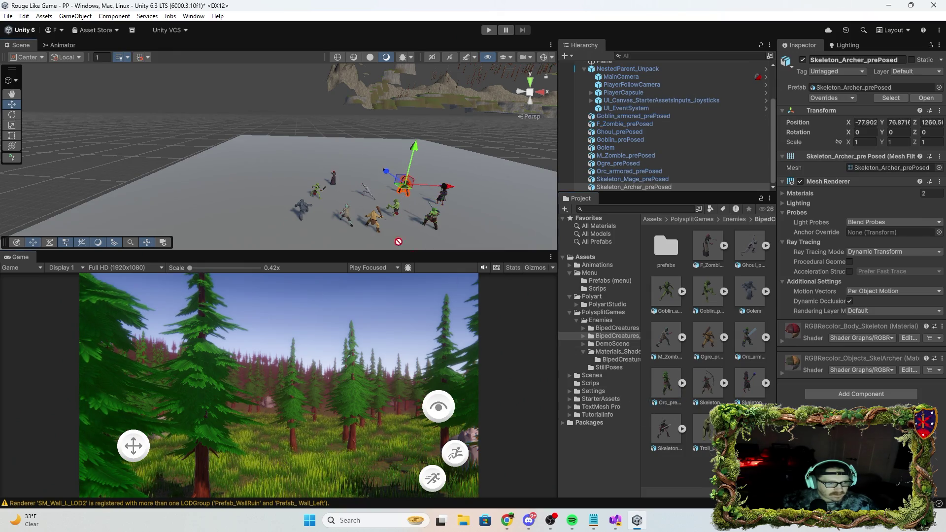
left_click_drag(666, 386, 359, 170)
left_click_drag(702, 433, 318, 236)
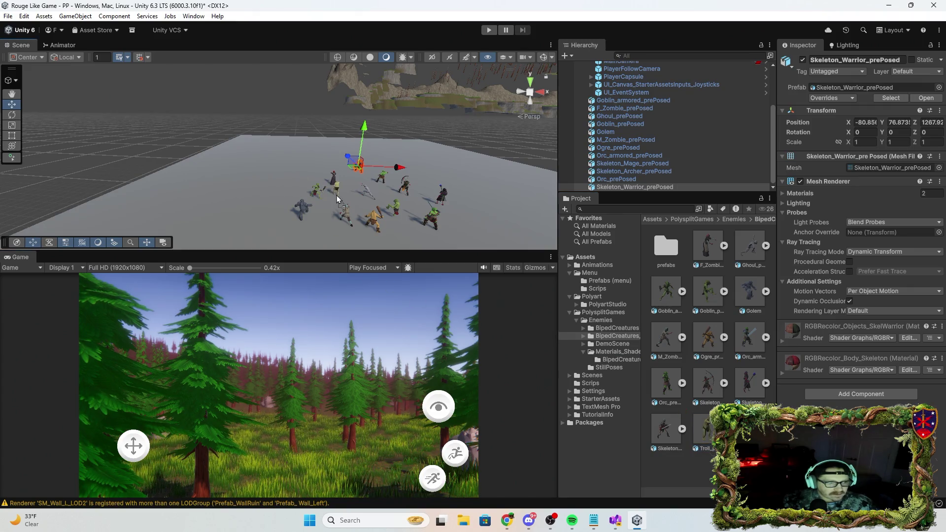
left_click_drag(337, 199, 321, 182)
mouse_move(254, 188)
left_mouse_down()
mouse_move(345, 153)
mouse_move(522, 114)
mouse_move(766, 140)
mouse_move(865, 137)
mouse_move(740, 141)
mouse_move(838, 146)
mouse_move(810, 157)
mouse_move(826, 138)
mouse_move(898, 155)
mouse_move(761, 149)
mouse_move(797, 152)
mouse_move(761, 167)
mouse_move(821, 147)
left_mouse_up()
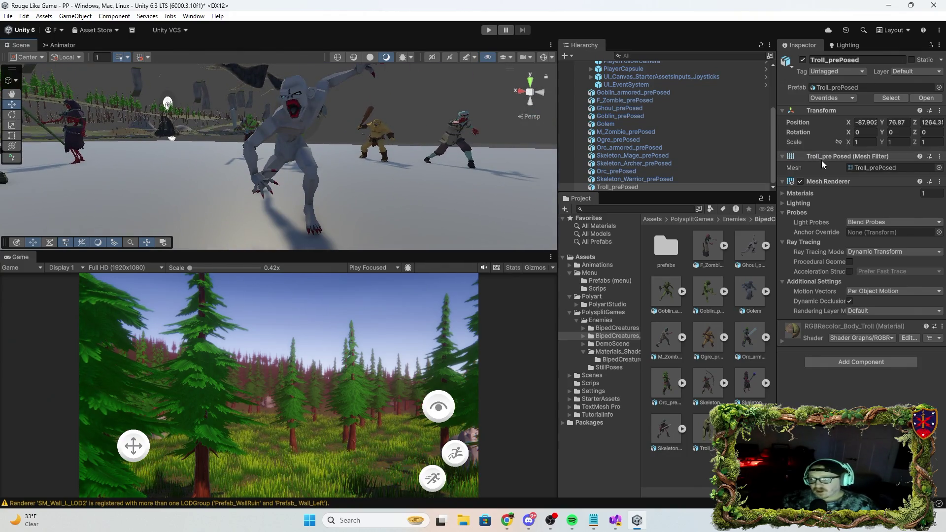
key("w")
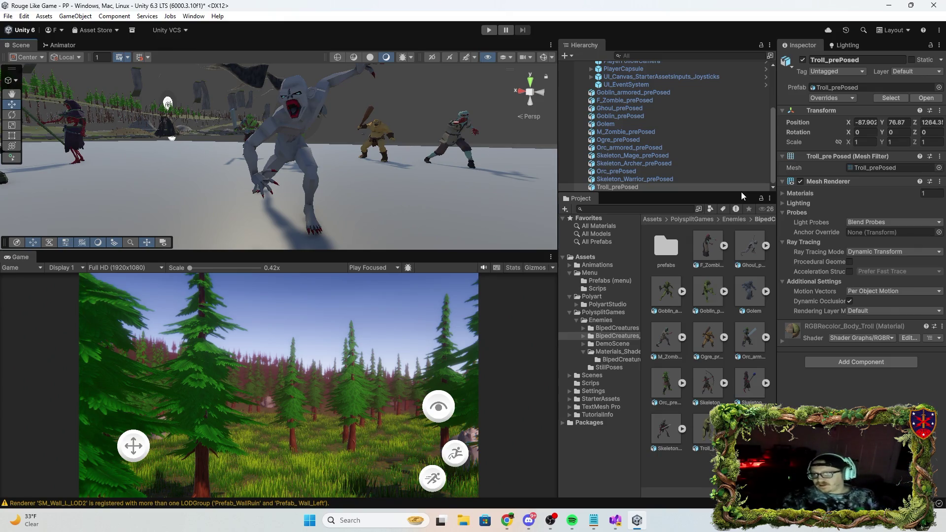
mouse_move(276, 200)
left_mouse_down()
mouse_move(358, 140)
mouse_move(247, 74)
mouse_move(351, 124)
mouse_move(158, 97)
left_mouse_up()
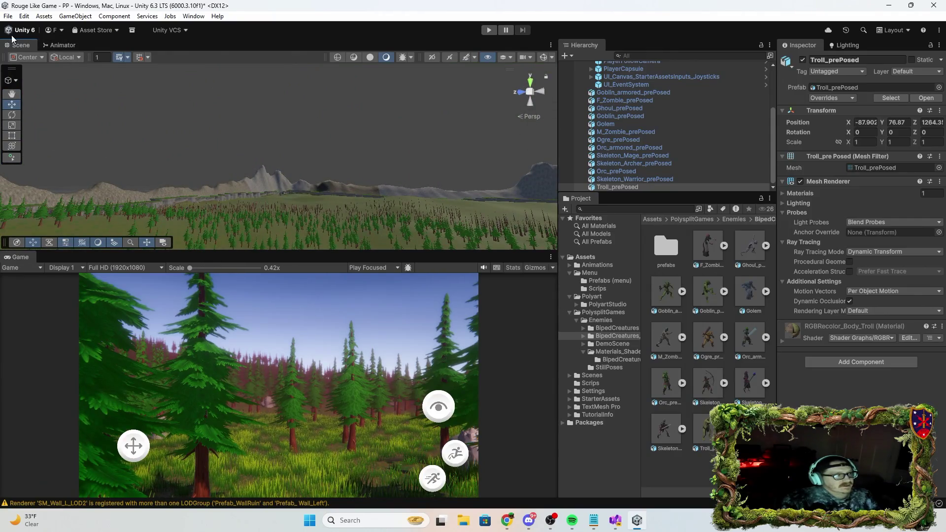
Save the current enemy scene via File > Save
left_click(7, 16)
mouse_move(24, 16)
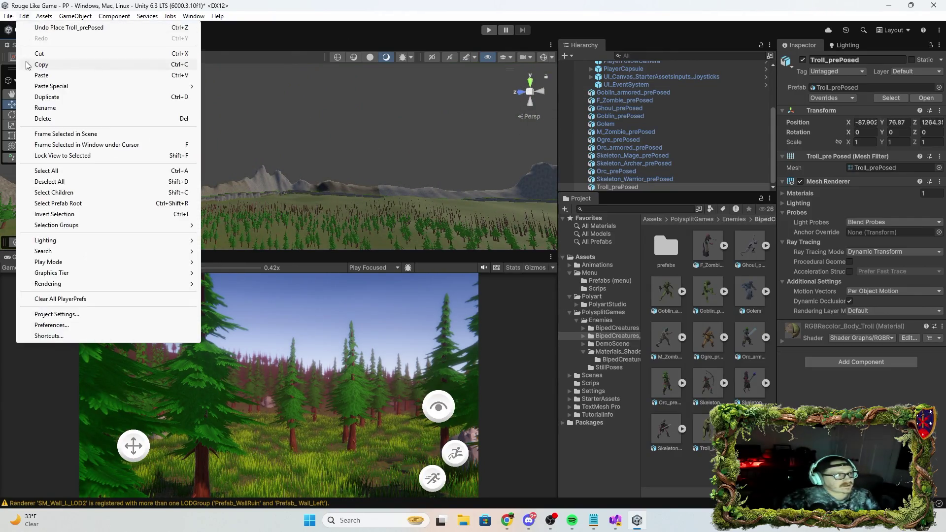
left_click(37, 66)
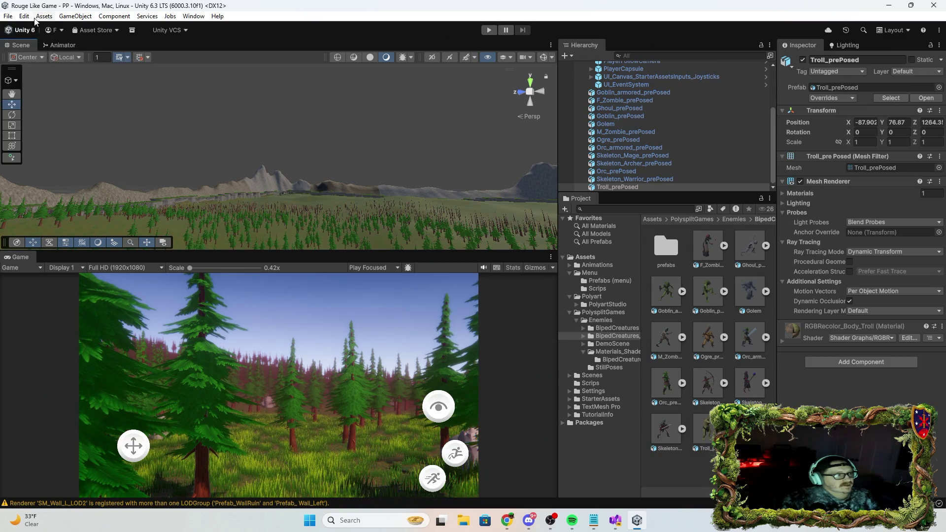
Reopen the MainMenu scene from File > Open Recent Scene
left_click(8, 16)
mouse_move(46, 52)
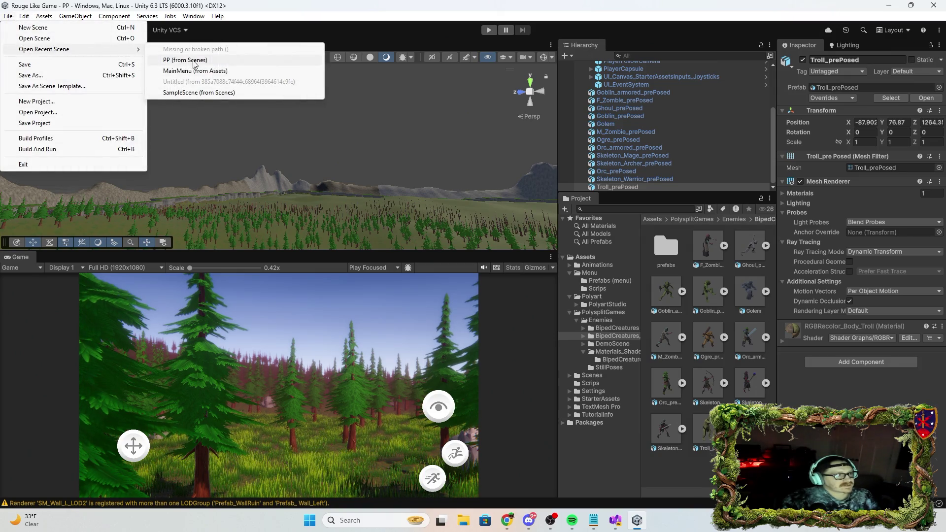
left_click(212, 72)
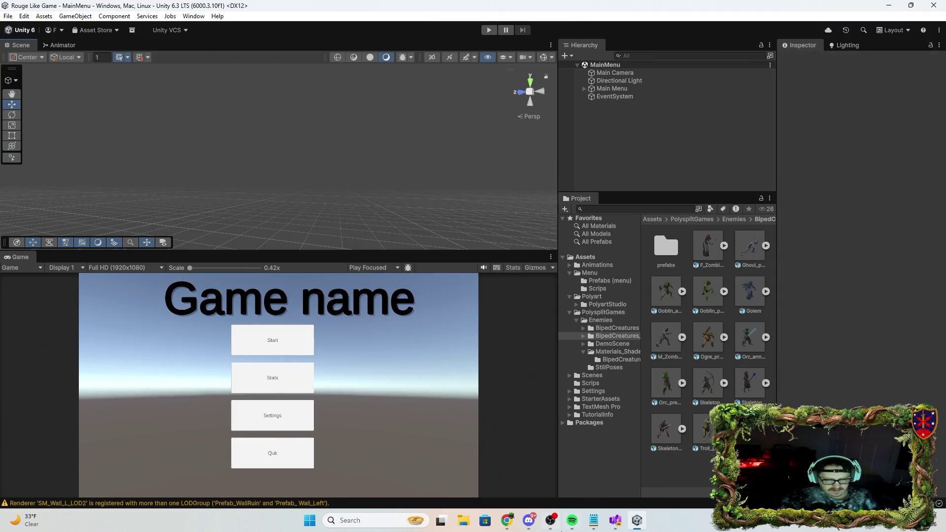
left_click(615, 520)
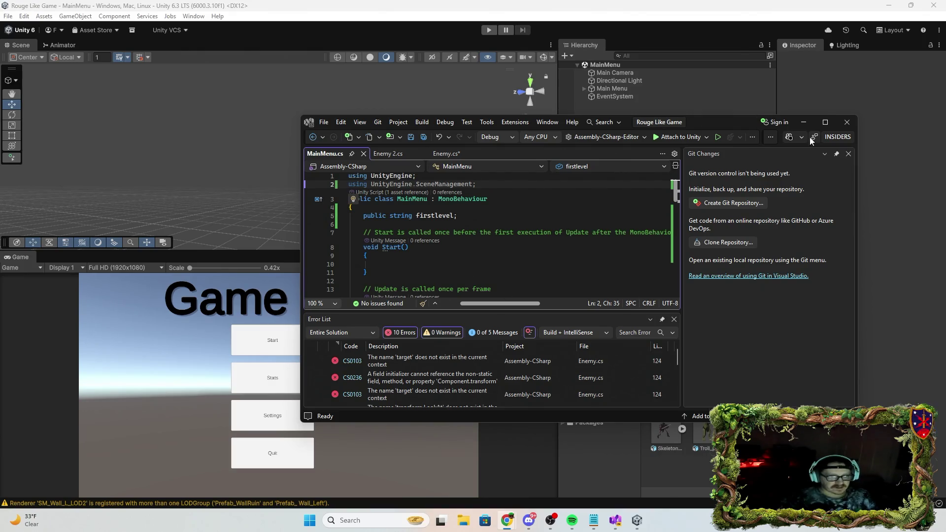
Maximize Visual Studio and write SceneManager.LoadScene(firstlevel); inside StartGame() using IntelliSense
left_click(823, 123)
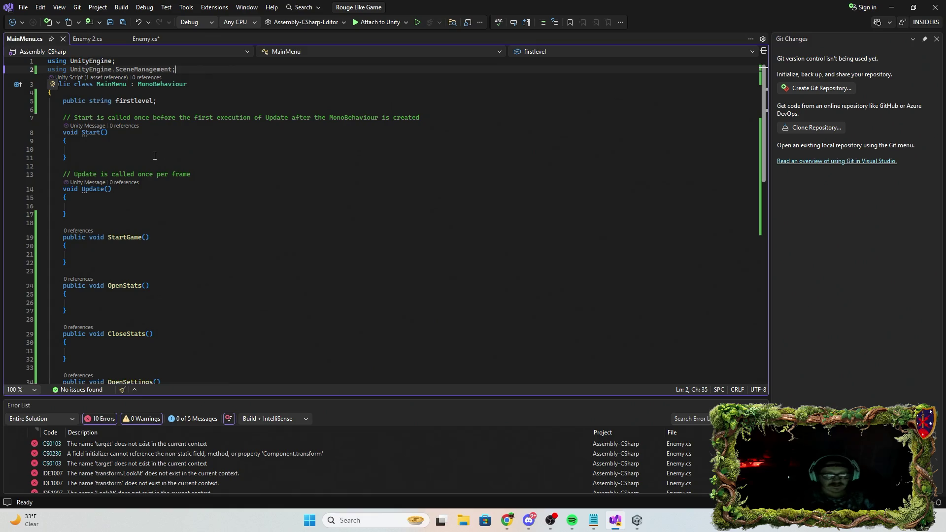
left_click(90, 254)
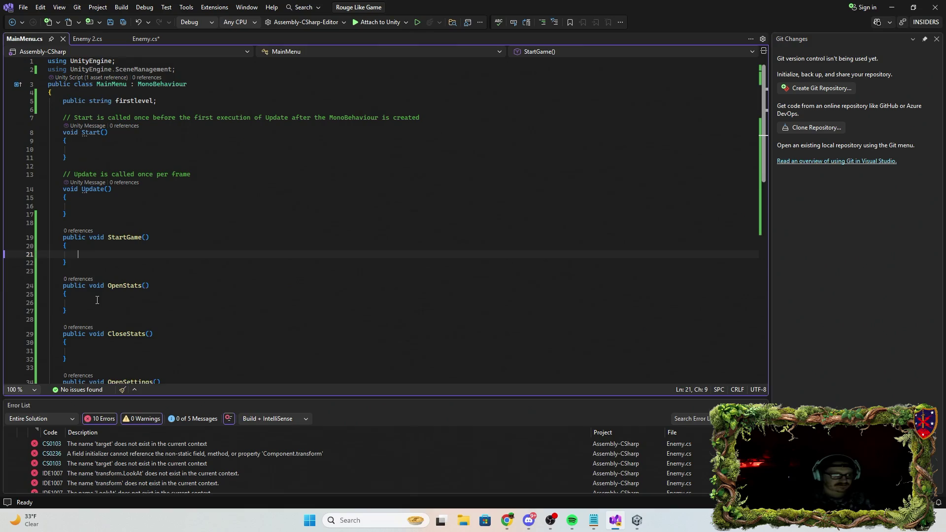
type("scene")
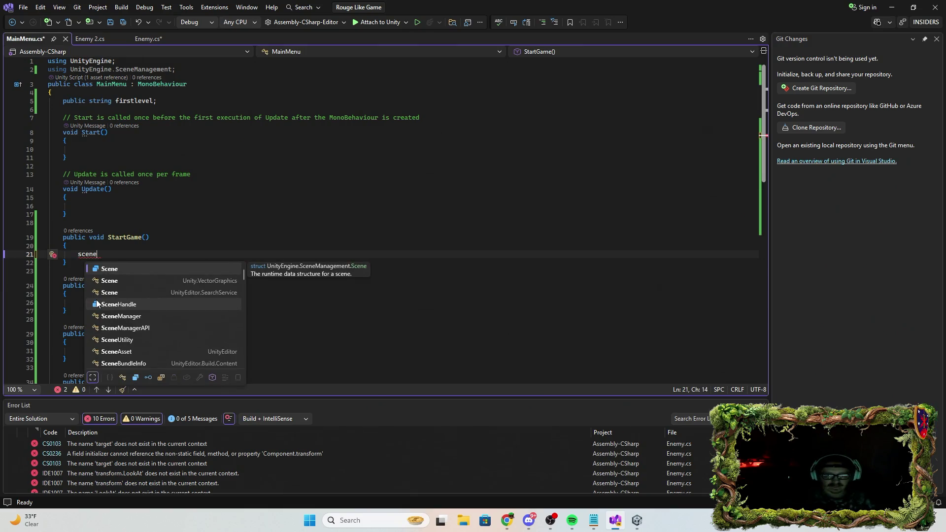
type("Manage")
key("Tab")
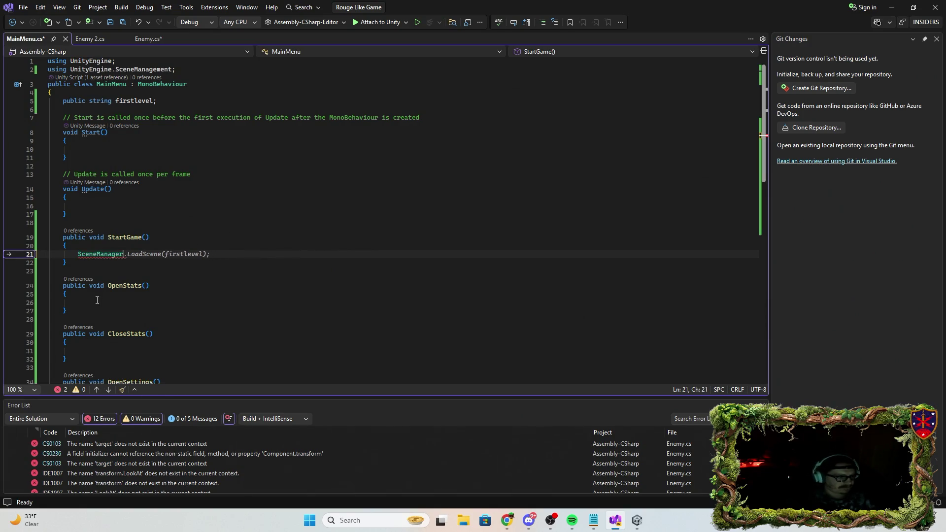
type(".")
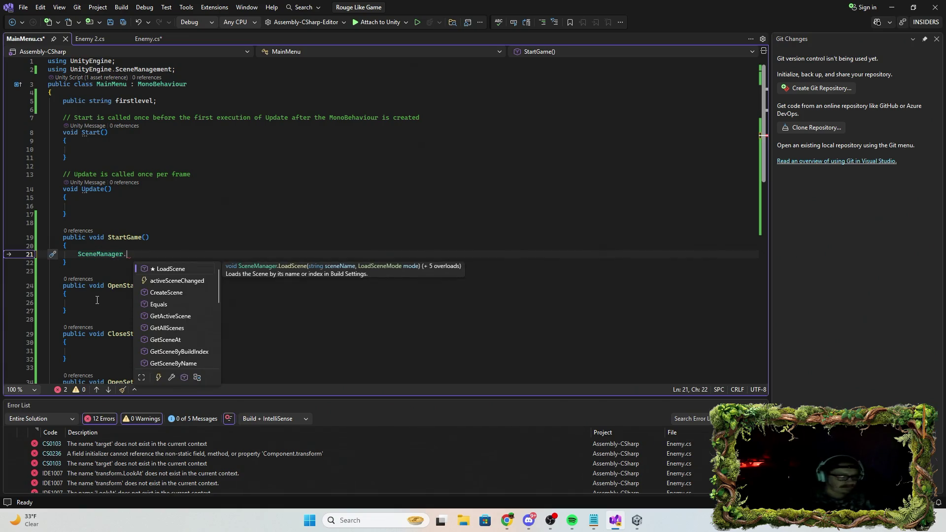
type("Loa")
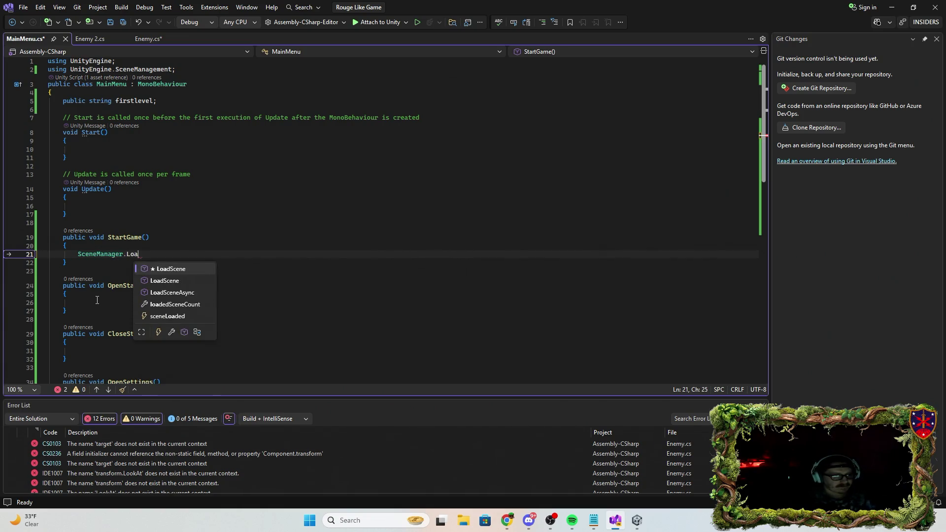
key("Tab")
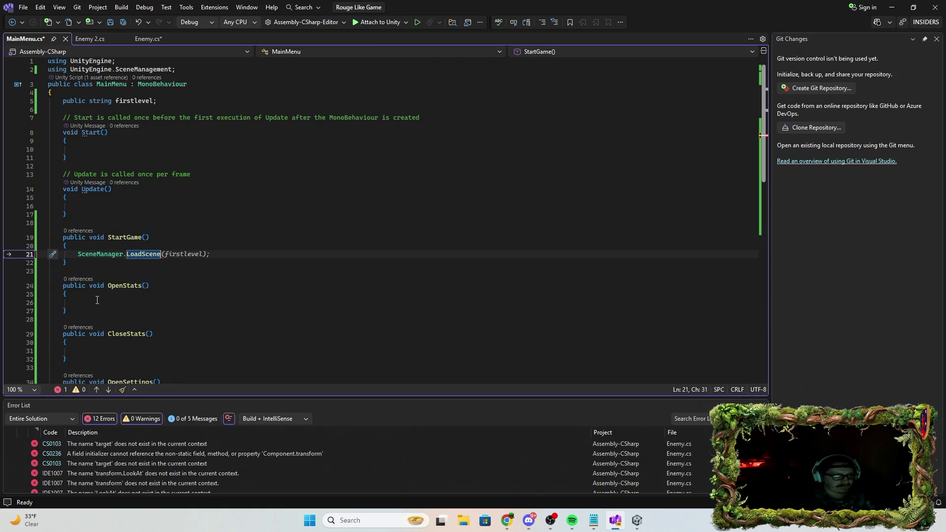
type("(")
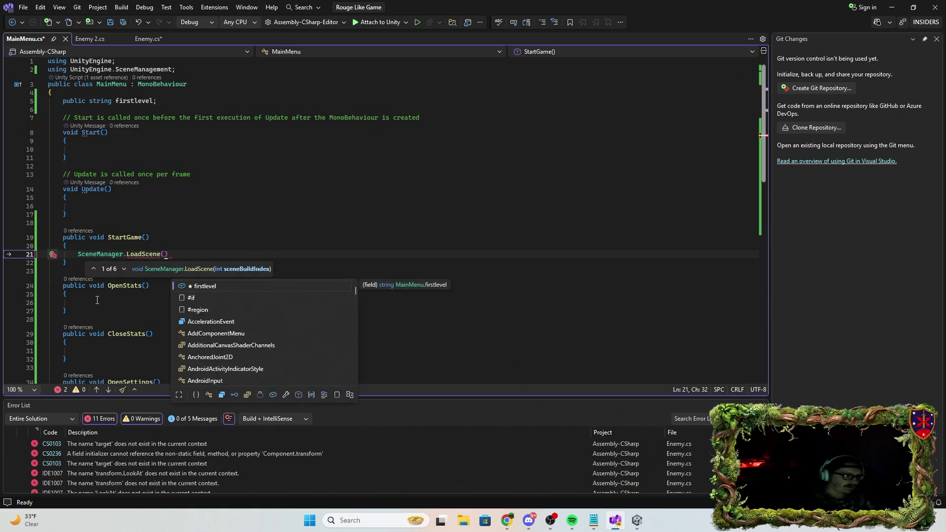
type("firstle")
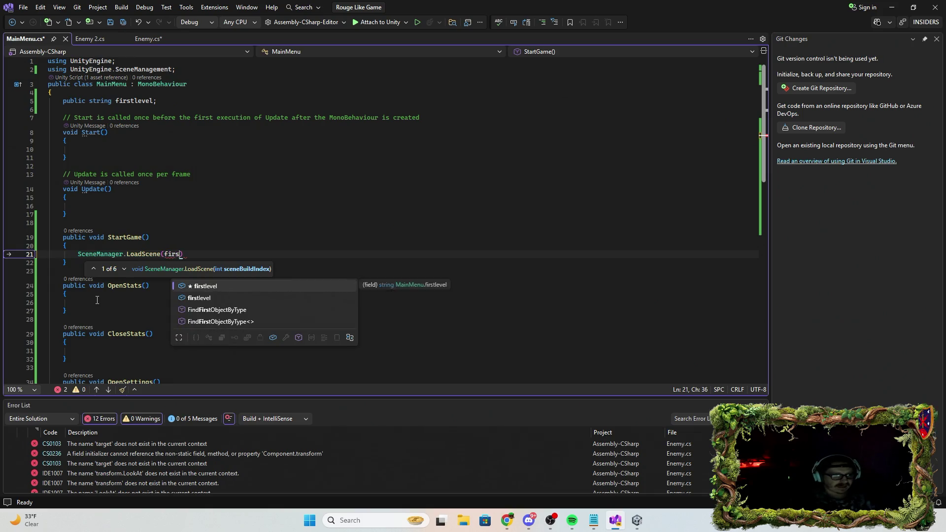
key("Tab")
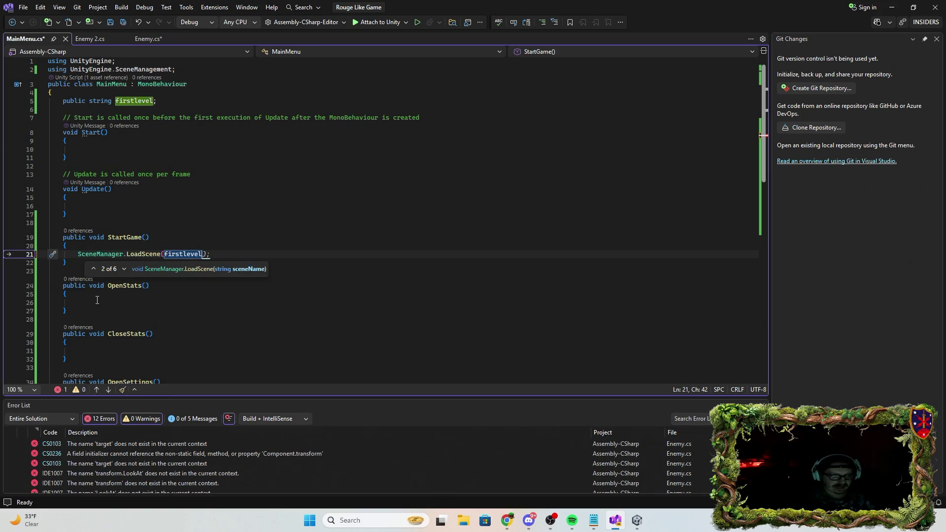
type(")")
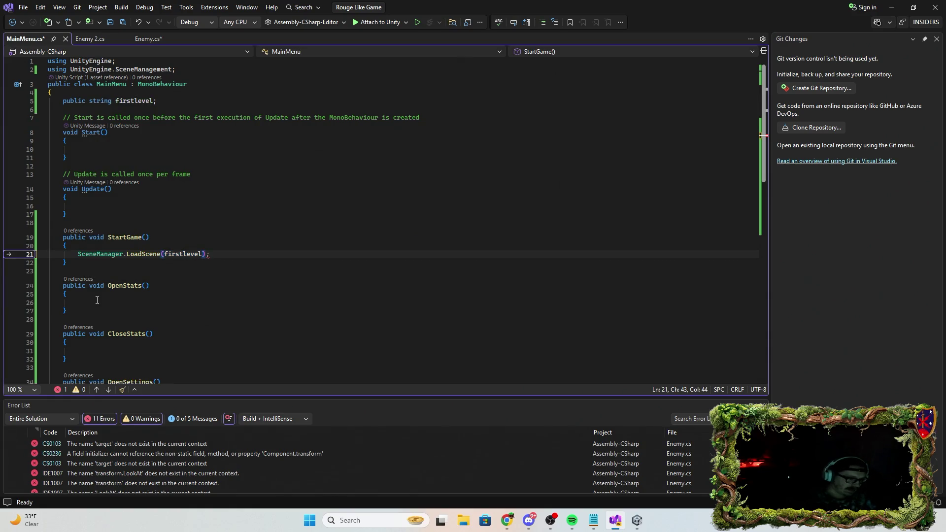
type(";")
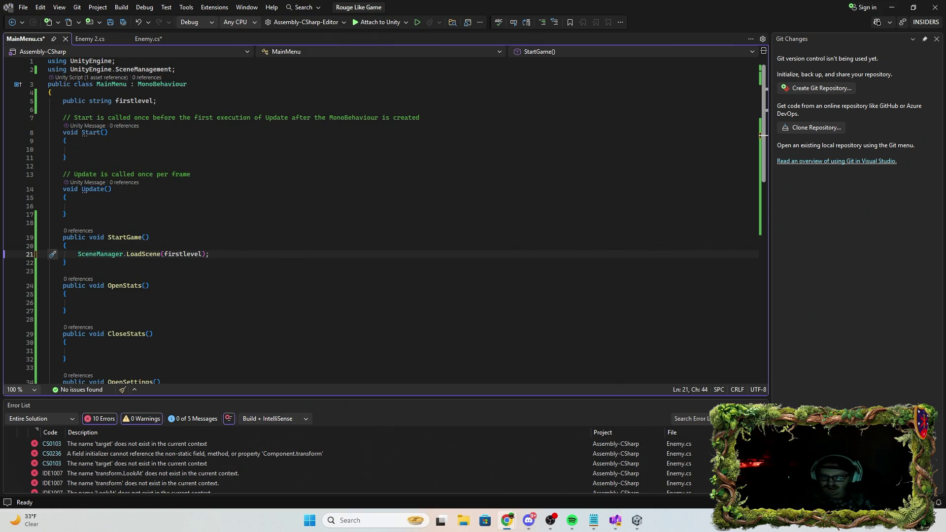
Write Application.Quit(); in QuitGame(), then restore Visual Studio's window so Unity shows behind it
scroll(100, 312, "down", 7)
left_click(86, 297)
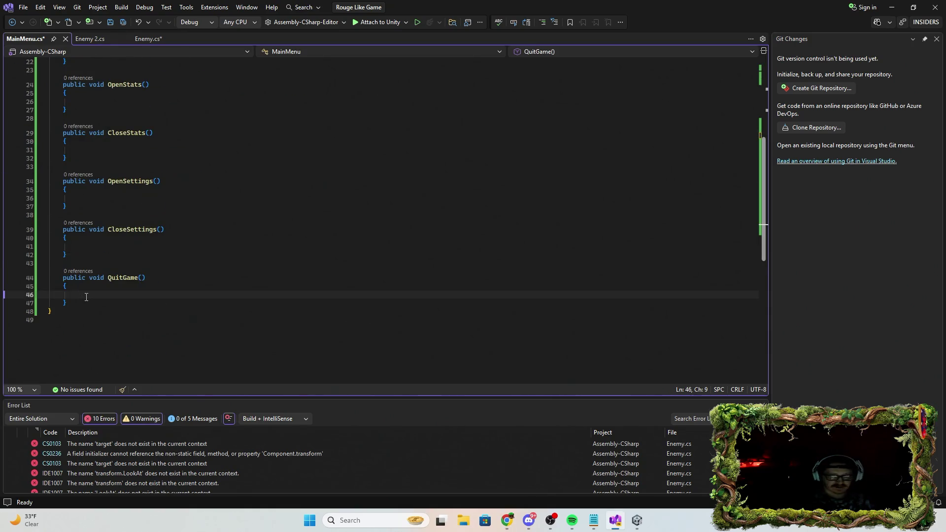
type("App")
key("Tab")
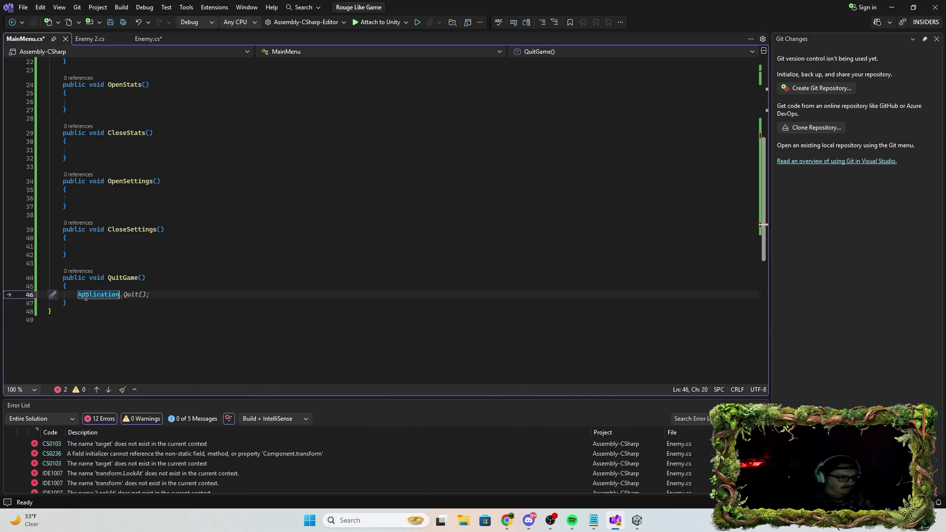
key("Escape")
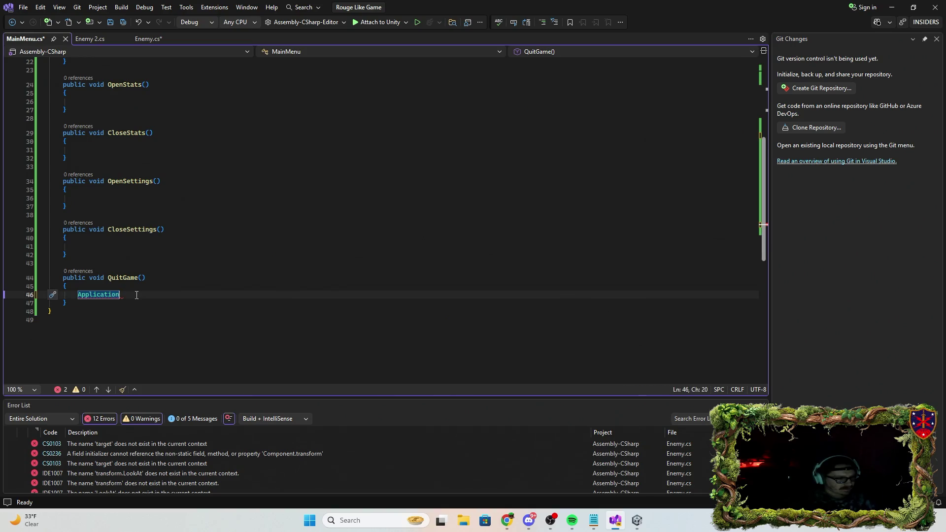
type(".")
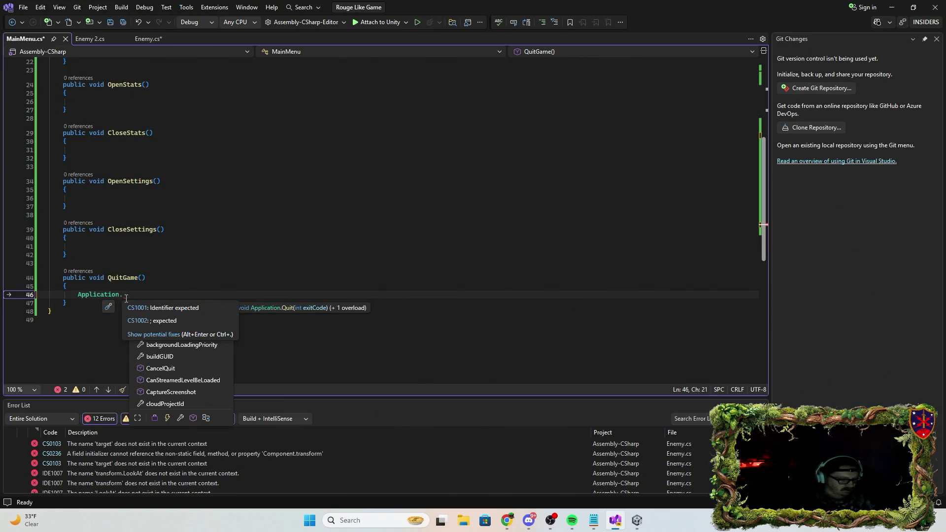
type("Q")
key("Tab")
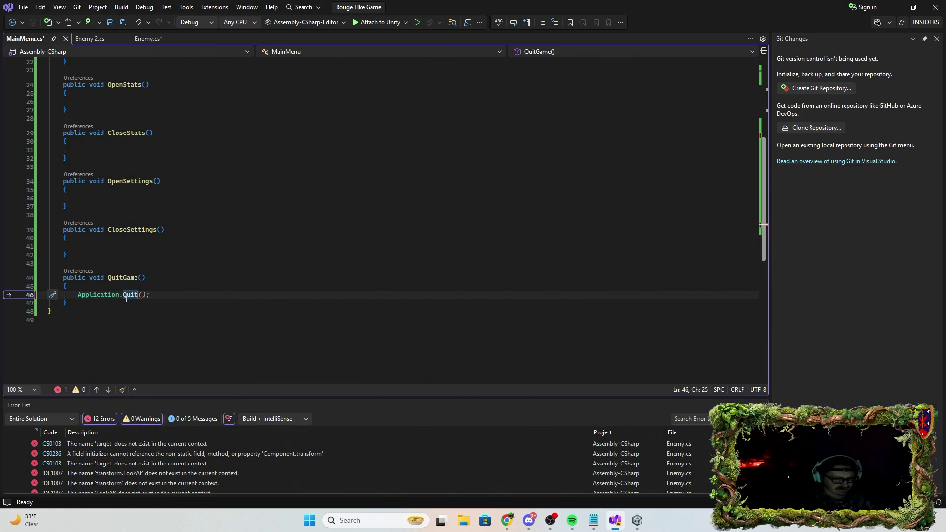
key("End")
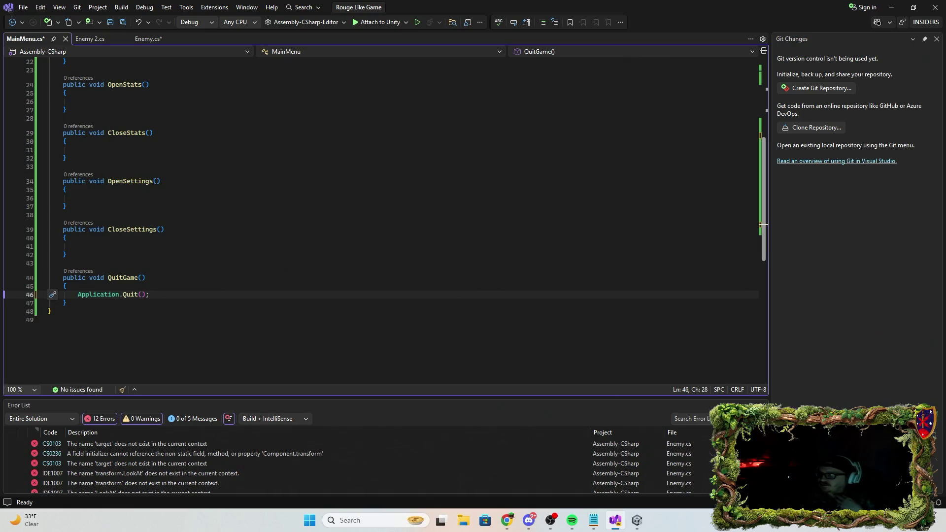
key("alt+Tab")
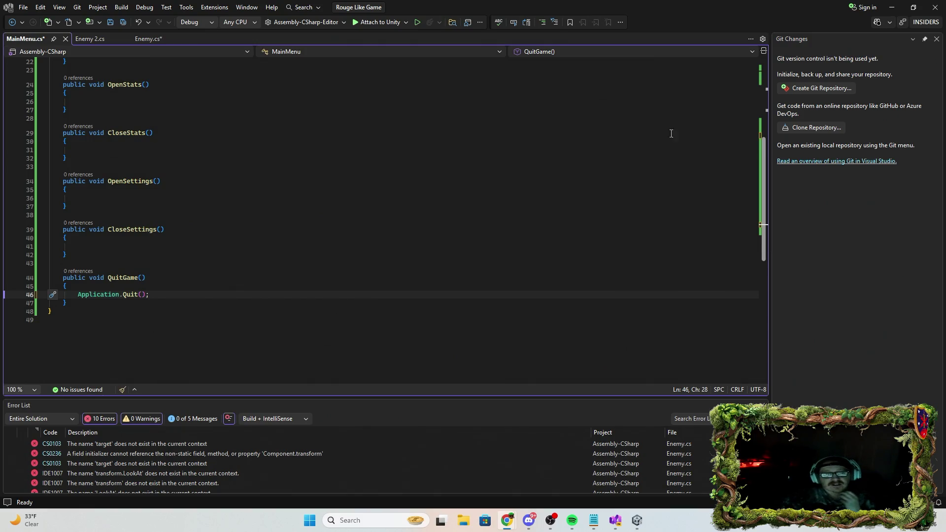
mouse_move(741, 9)
left_mouse_down()
mouse_move(632, 49)
mouse_move(945, 165)
left_mouse_up()
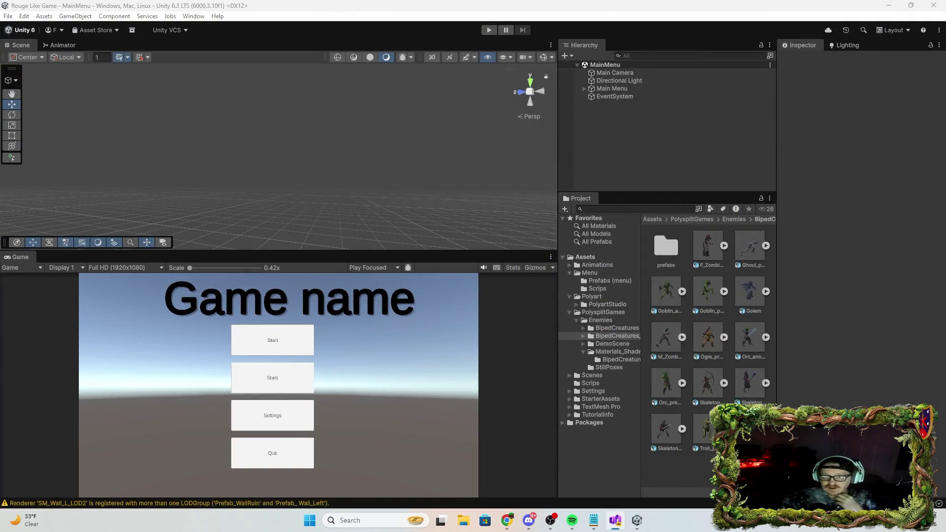
Reopen the PP scene from File > Open Recent Scene and orbit around the level
left_click(10, 17)
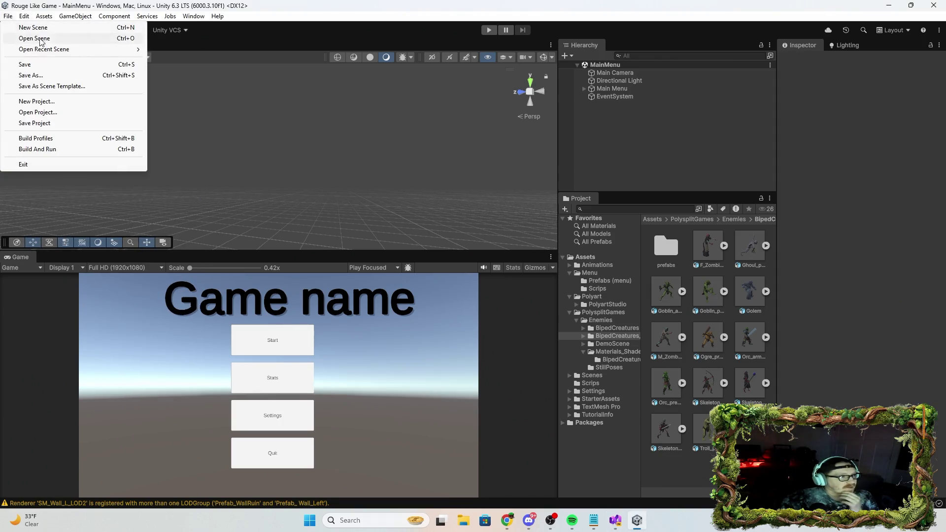
mouse_move(70, 51)
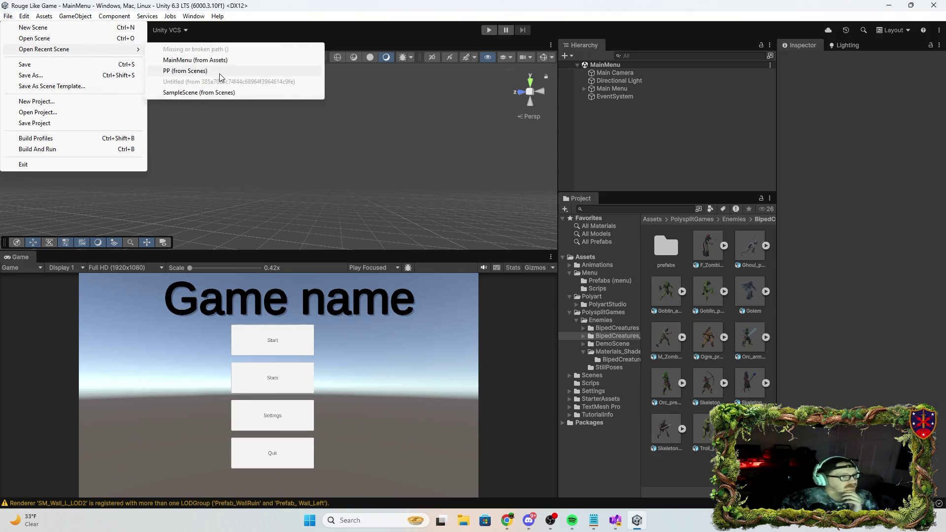
left_click(186, 70)
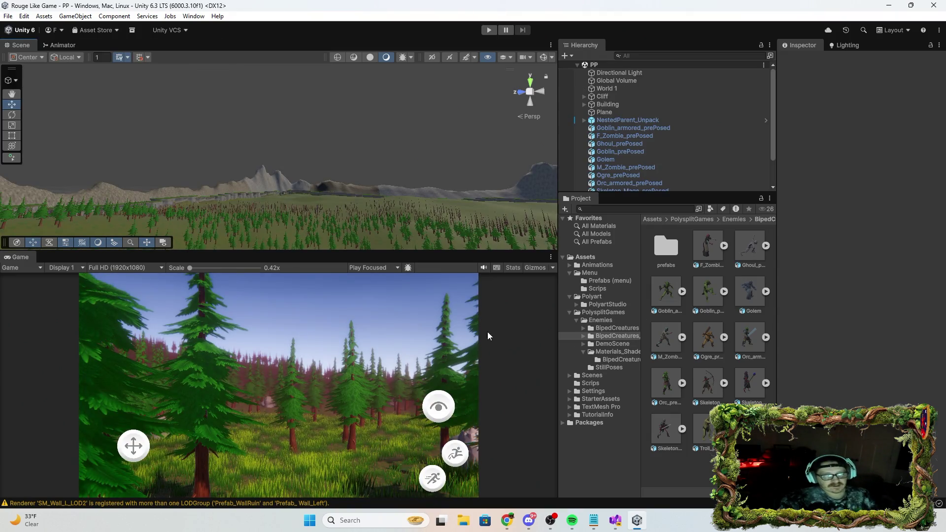
mouse_move(207, 207)
left_mouse_down()
mouse_move(681, 209)
mouse_move(663, 312)
mouse_move(725, 311)
mouse_move(818, 341)
mouse_move(838, 327)
mouse_move(844, 279)
mouse_move(832, 212)
mouse_move(841, 225)
mouse_move(809, 246)
mouse_move(809, 267)
mouse_move(910, 291)
mouse_move(941, 359)
left_mouse_up()
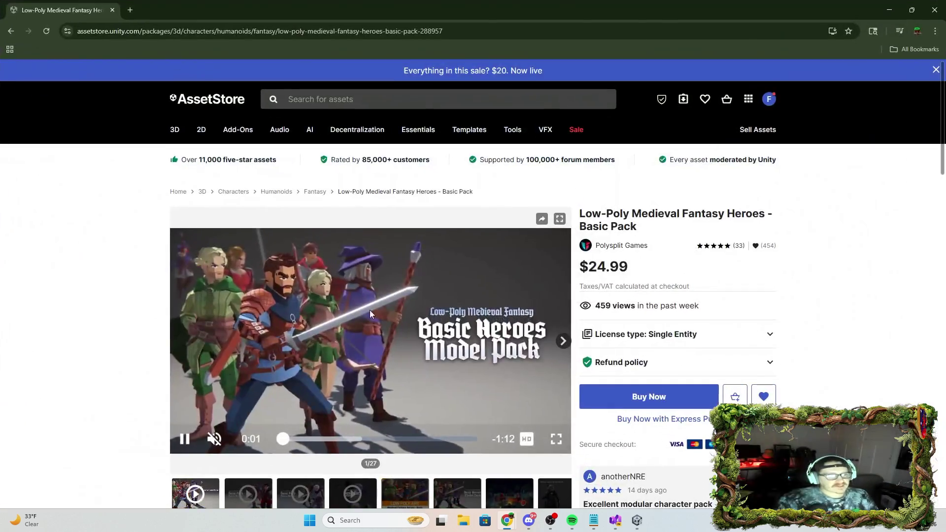
Watch the Heroes Basic Pack trailer full screen, skipping ahead to 1:00, then go back to Saved for Later
left_click(383, 351)
left_click(365, 349)
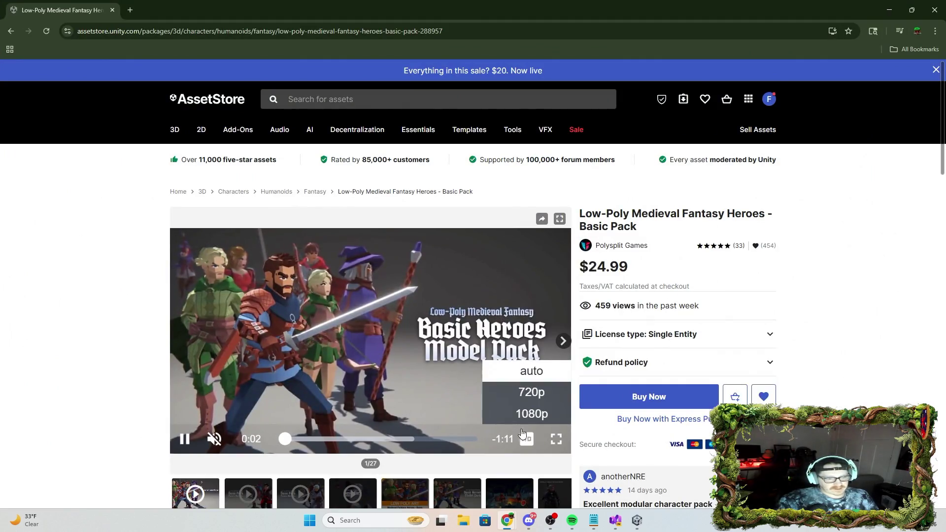
left_click(556, 439)
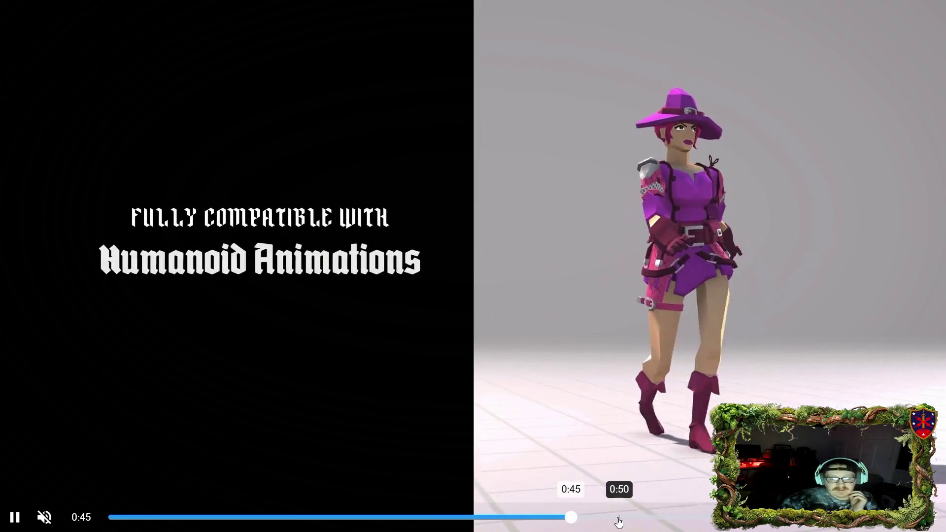
left_click(619, 518)
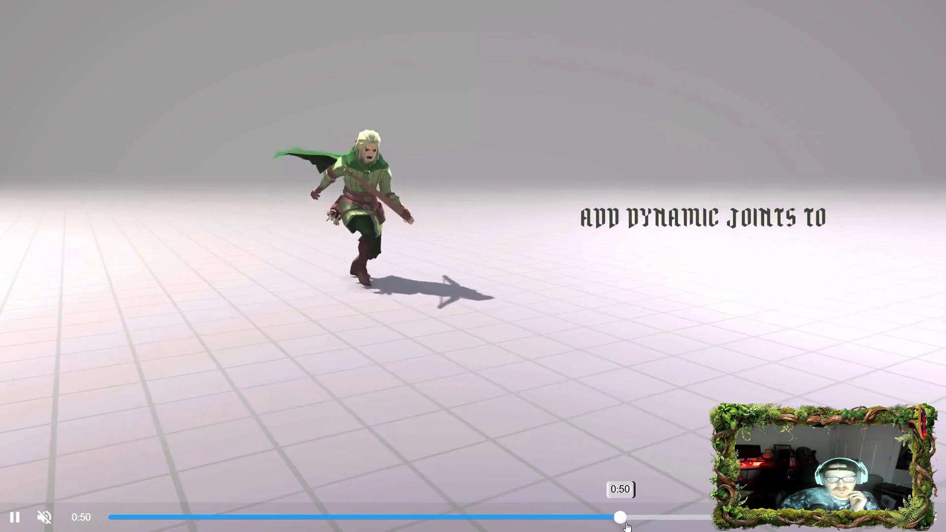
left_click(644, 517)
left_click(672, 517)
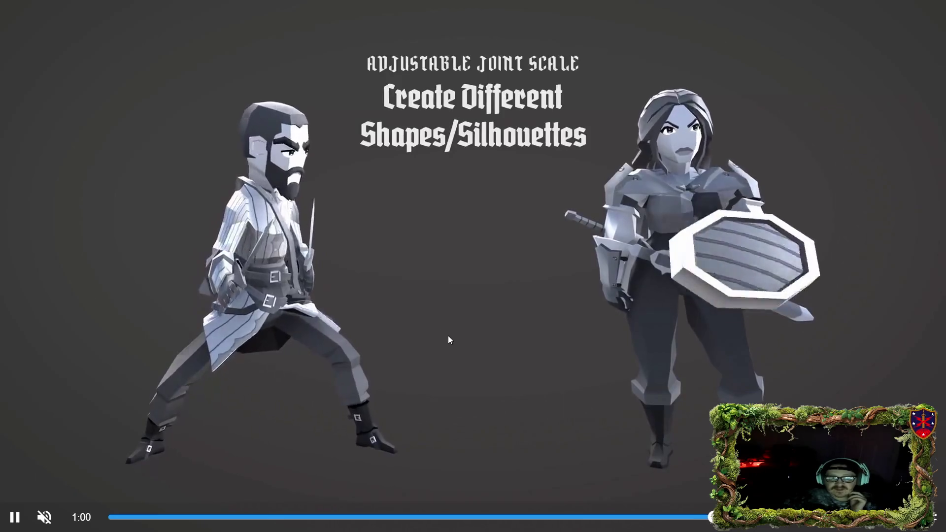
left_click(440, 285)
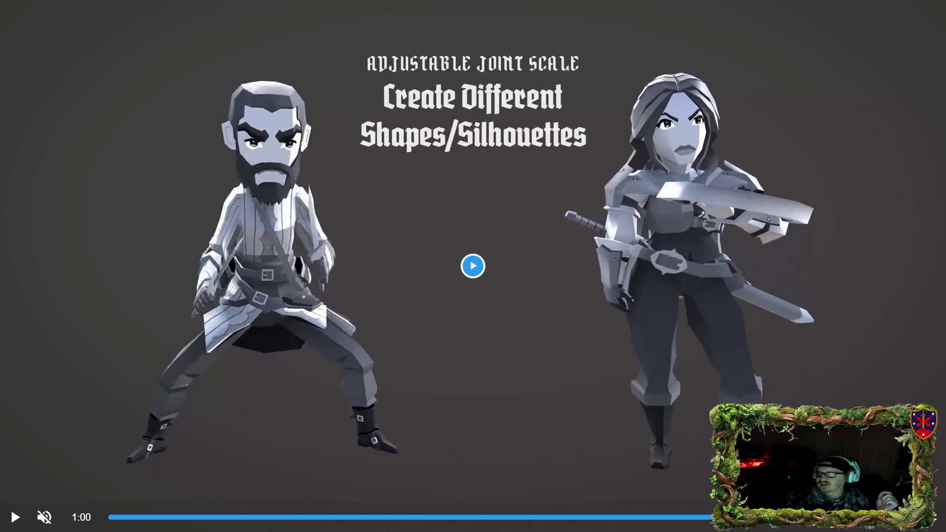
left_click(649, 212)
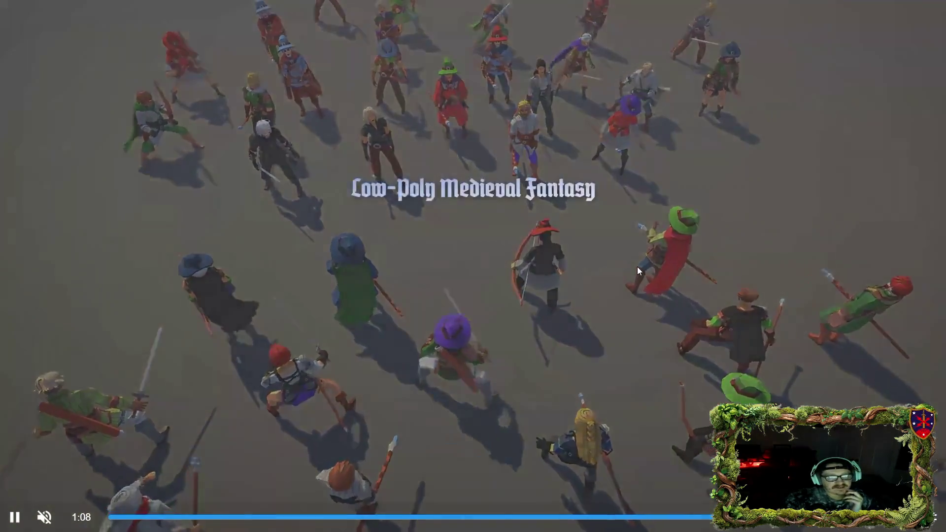
left_click(936, 525)
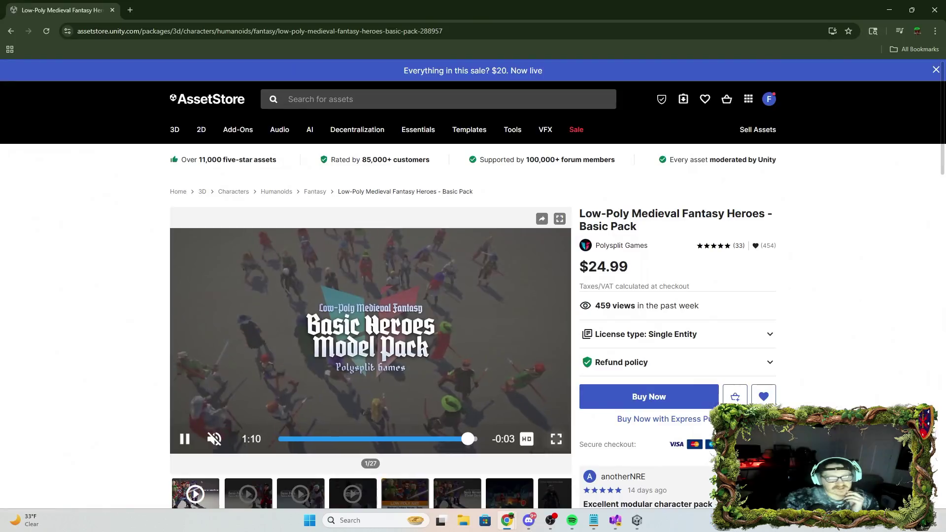
left_click(18, 36)
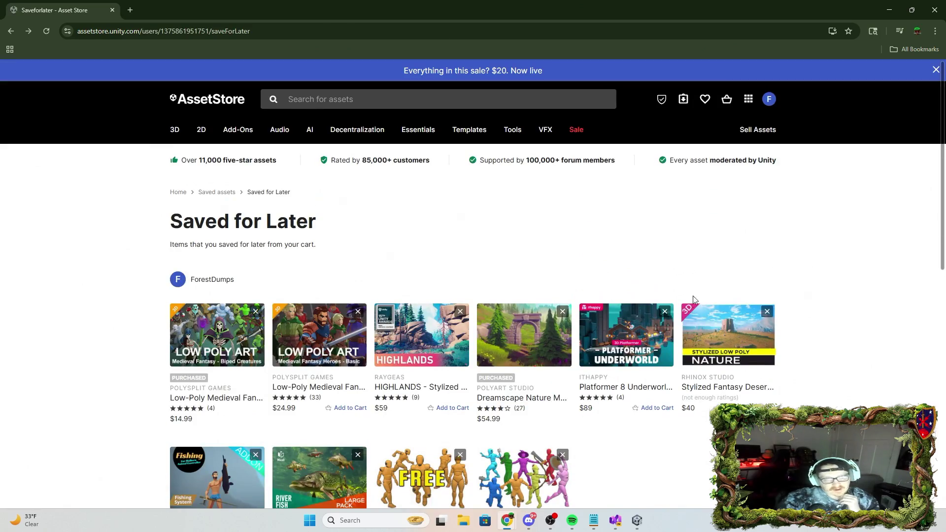
Play the Biped Creatures Pack trailer full screen, skipping from 0:22 to 0:30, then exit full screen
left_click(215, 320)
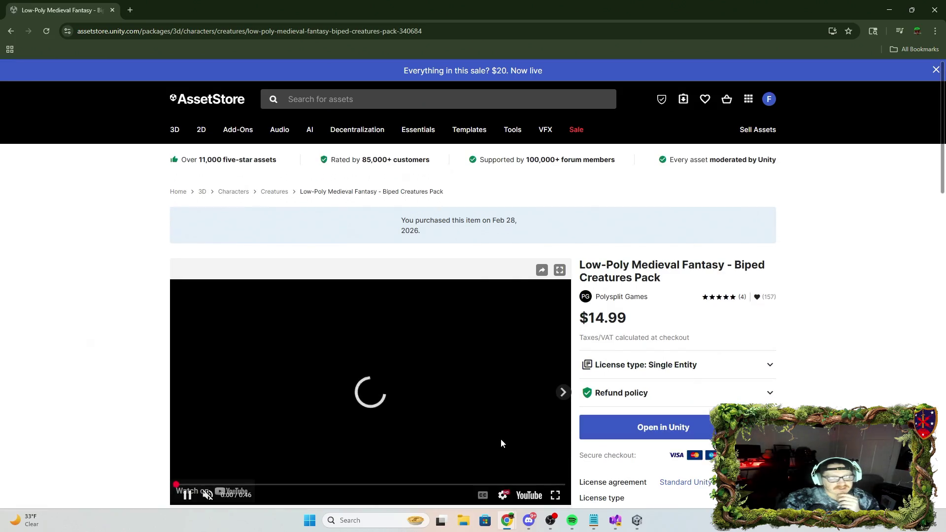
left_click(555, 495)
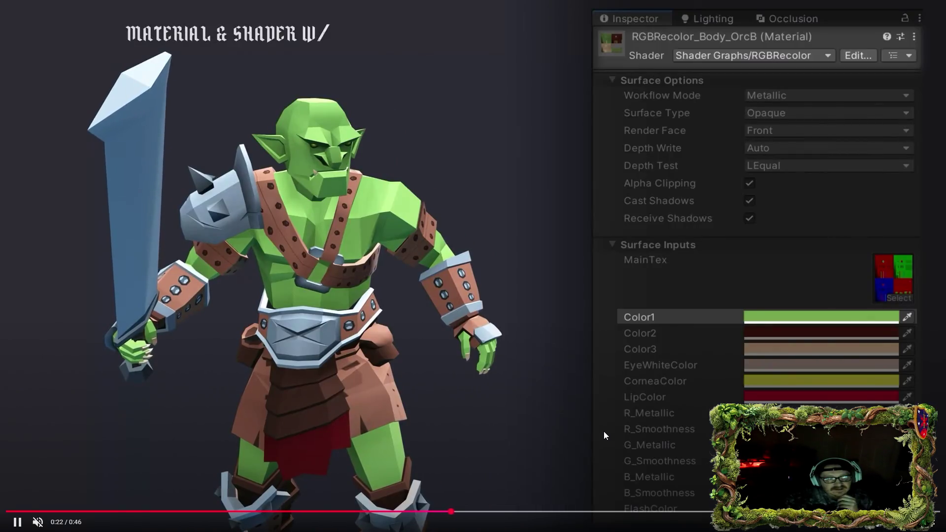
left_click_drag(490, 513, 740, 513)
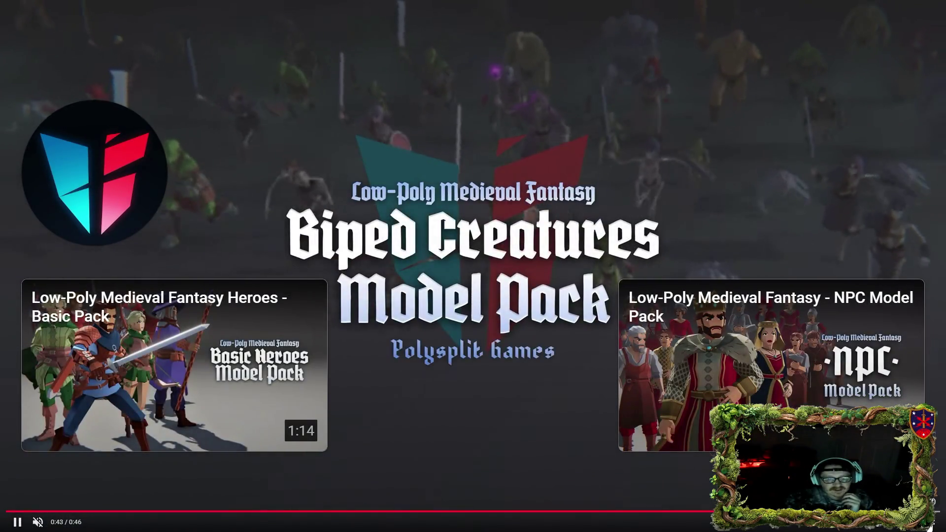
key("Escape")
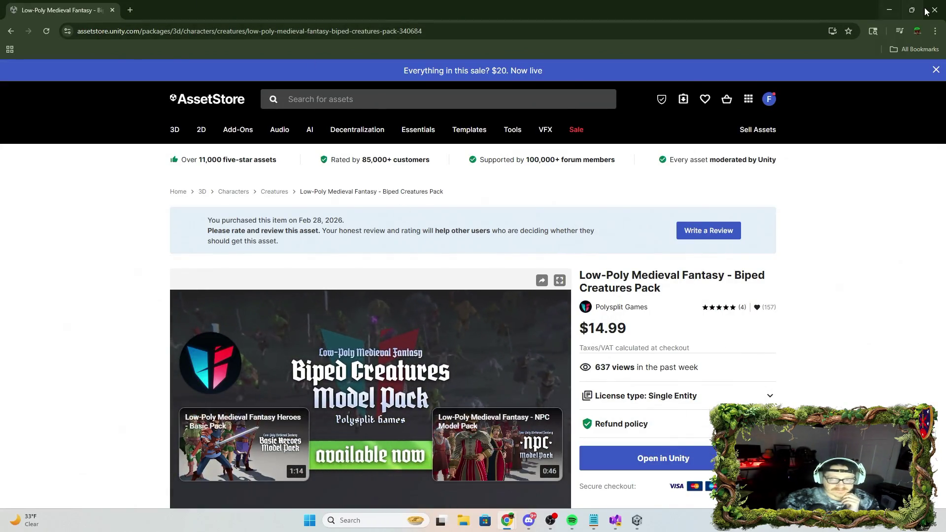
Close the browser to return to the Unity editor's PP scene
left_click(934, 9)
left_click(22, 14)
mouse_move(7, 20)
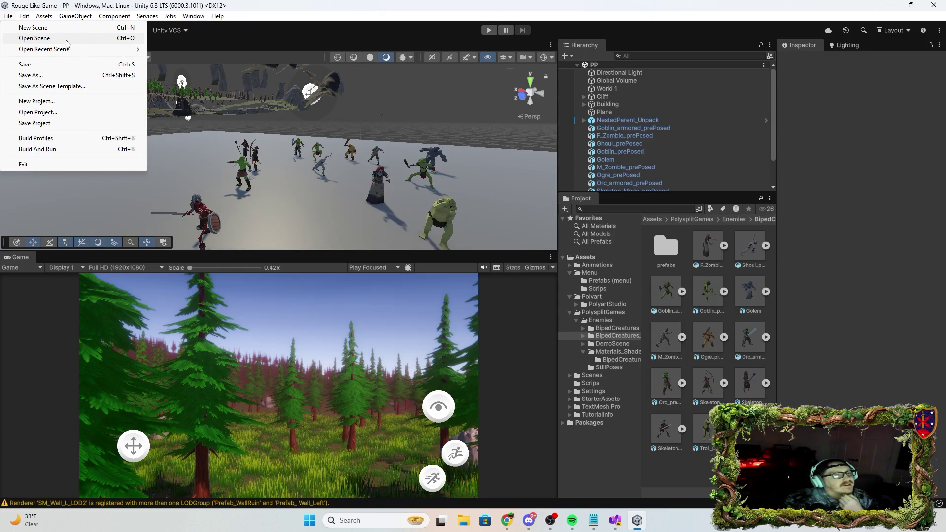
Reopen MainMenu via File > Open Recent Scene, then bring MainMenu.cs forward in Visual Studio
left_click(603, 266)
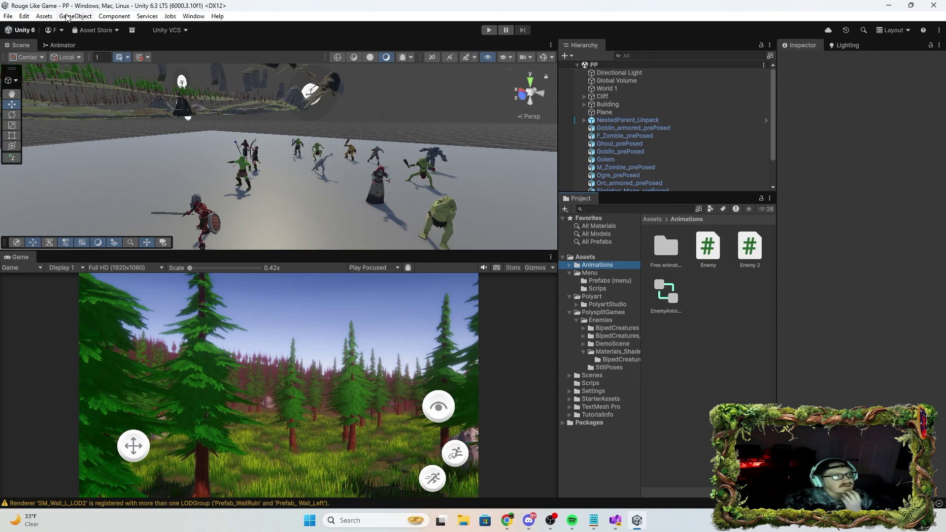
left_click(5, 16)
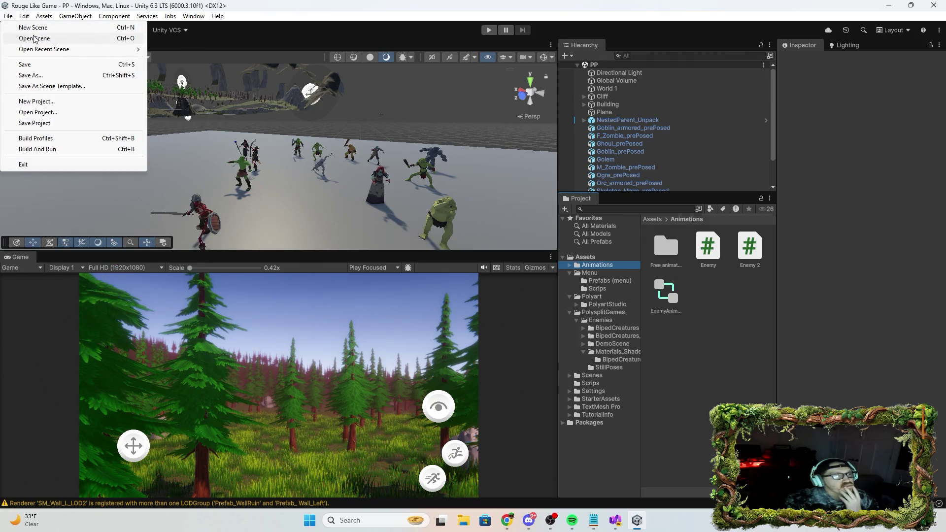
mouse_move(54, 51)
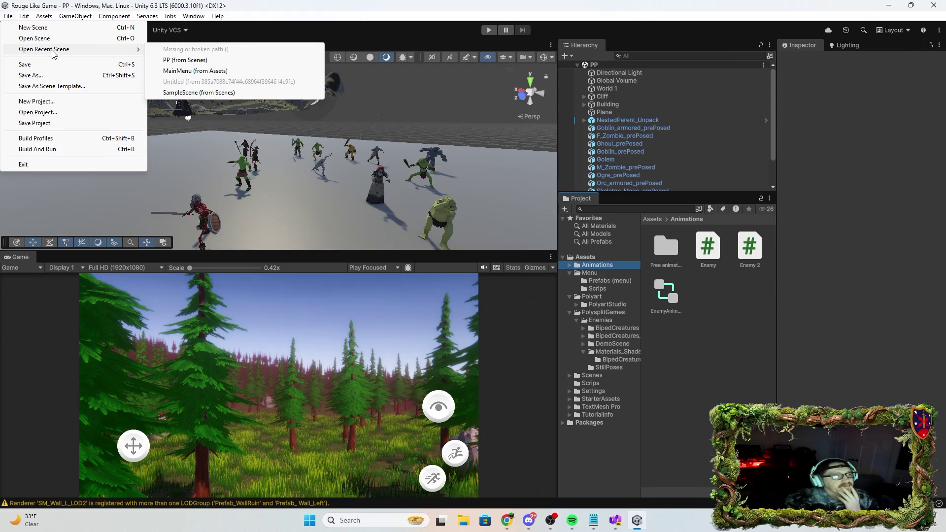
left_click(206, 71)
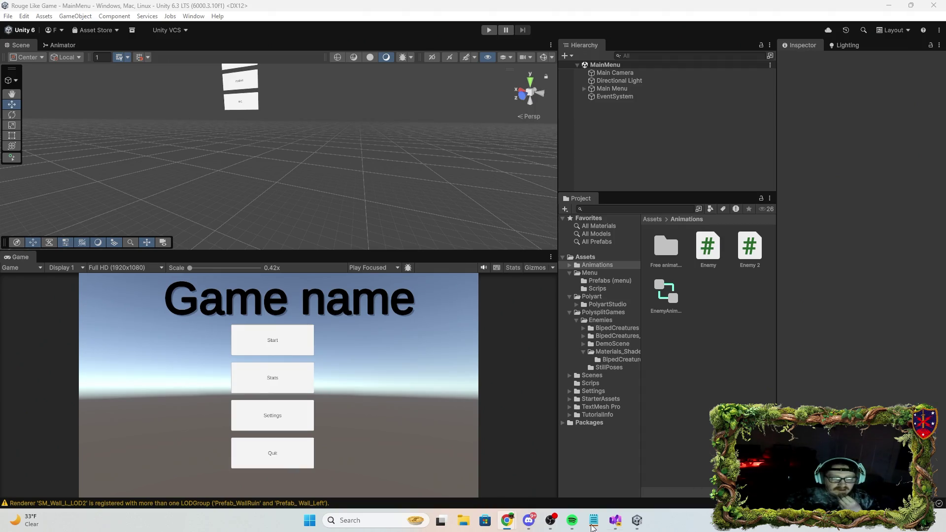
left_click(616, 521)
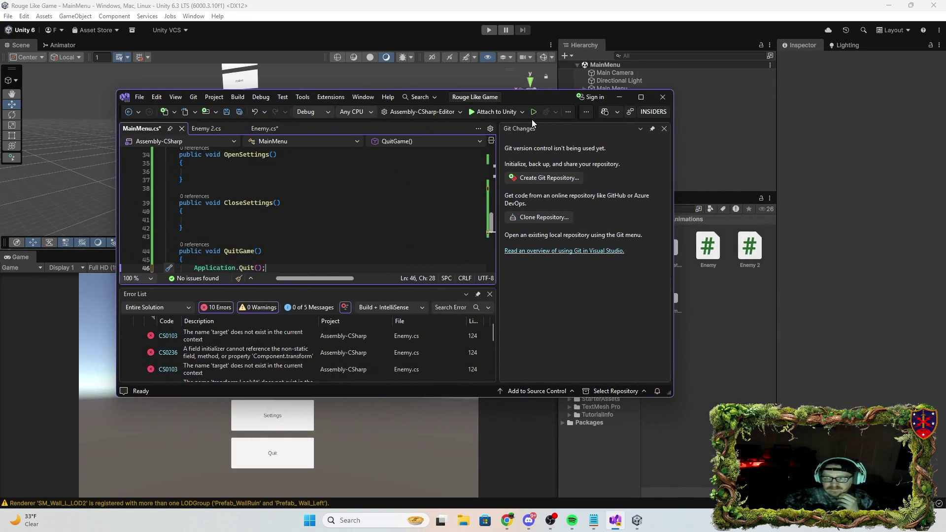
Save MainMenu.cs and add a Debug.Log line after Application.Quit() in QuitGame
left_click(229, 109)
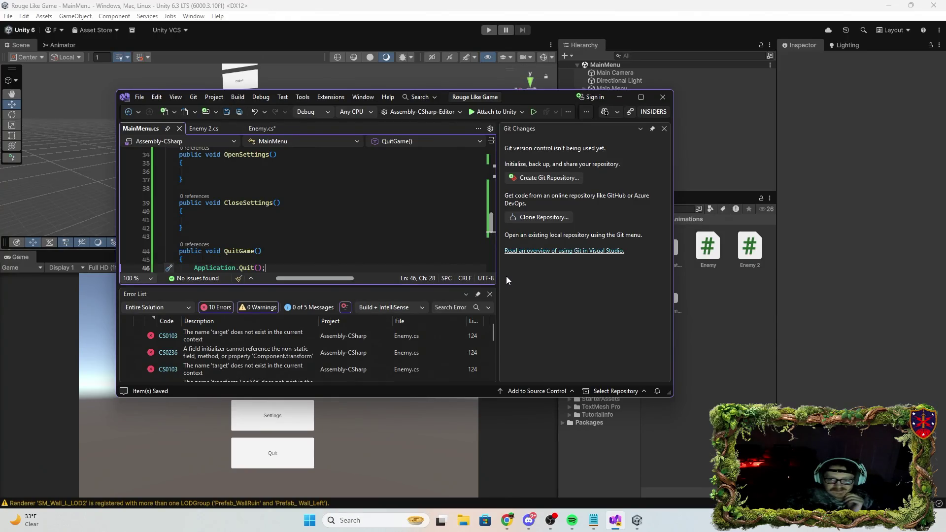
scroll(322, 240, "down", 1)
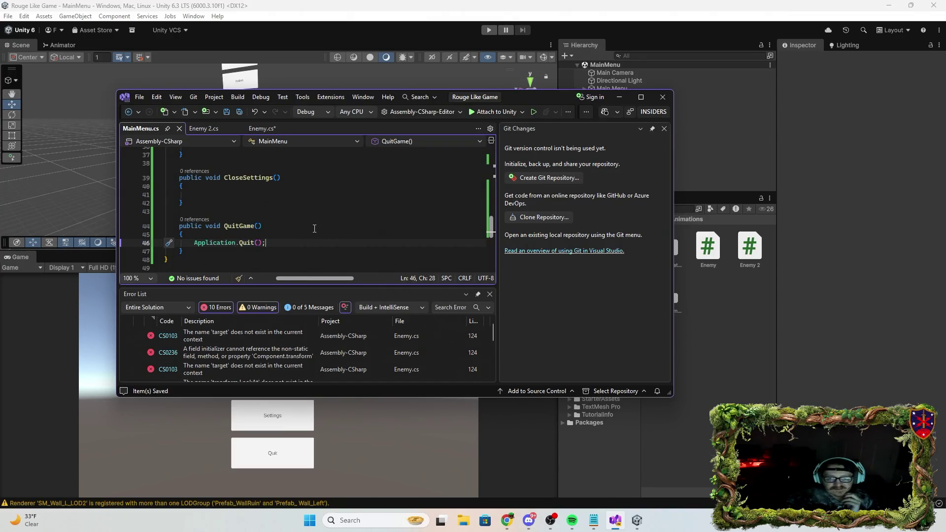
key("Return")
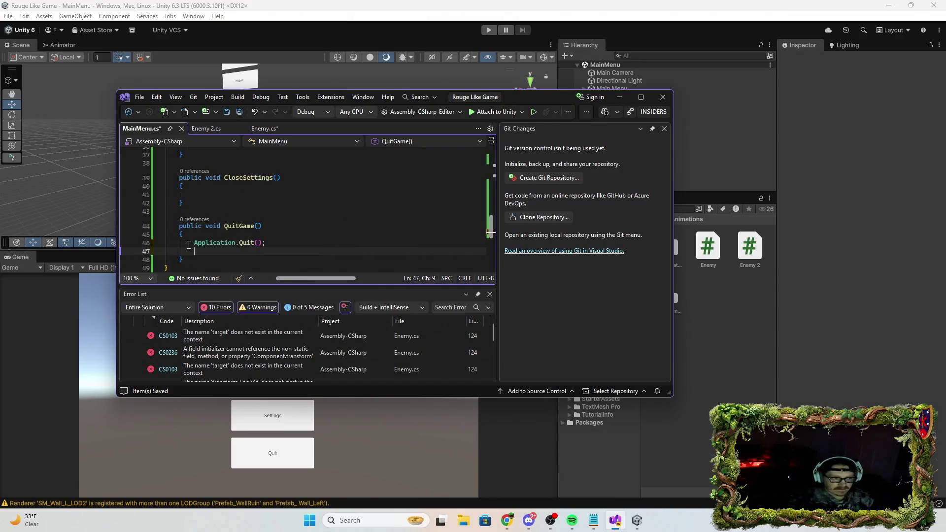
type("D")
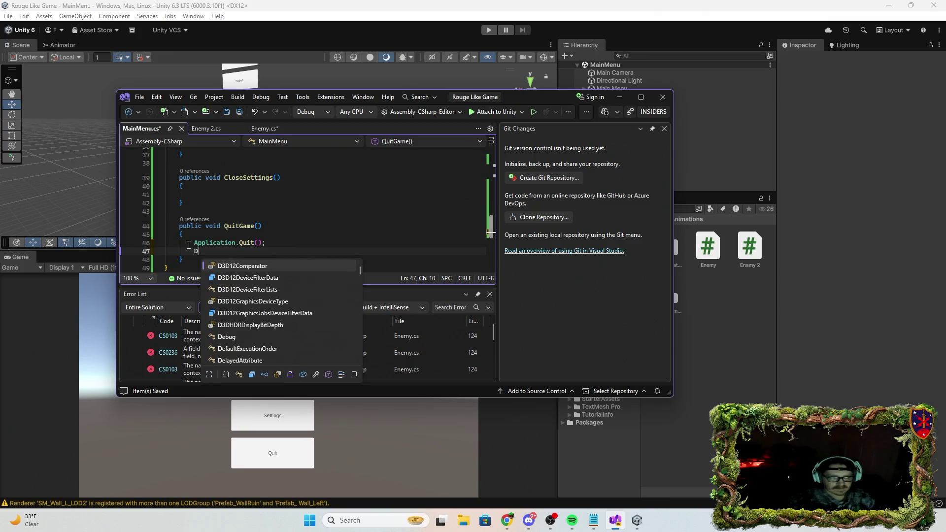
type("ebug.log")
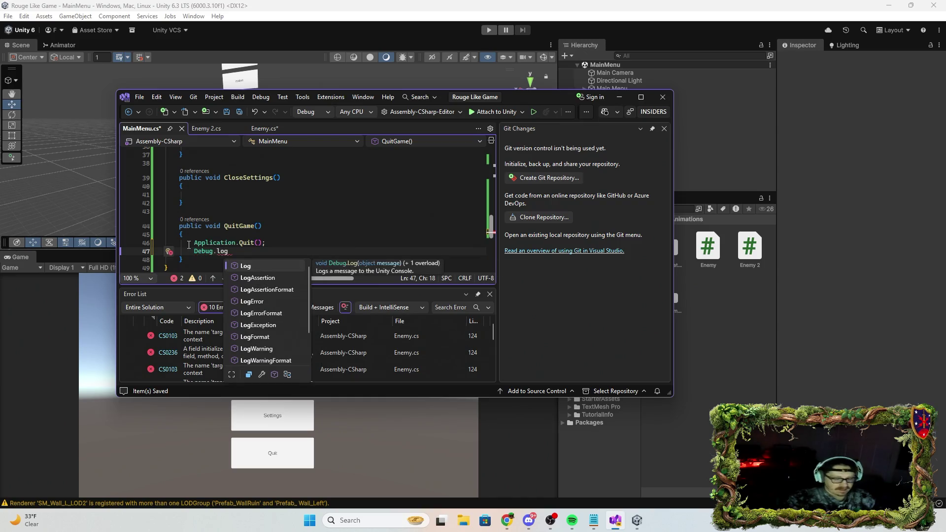
type("(\"W")
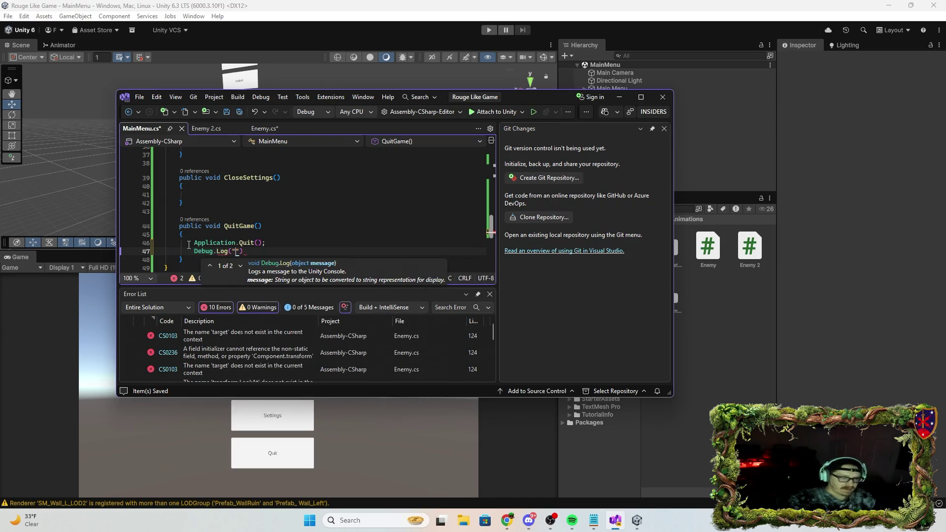
key("BackSpace")
type("Qh")
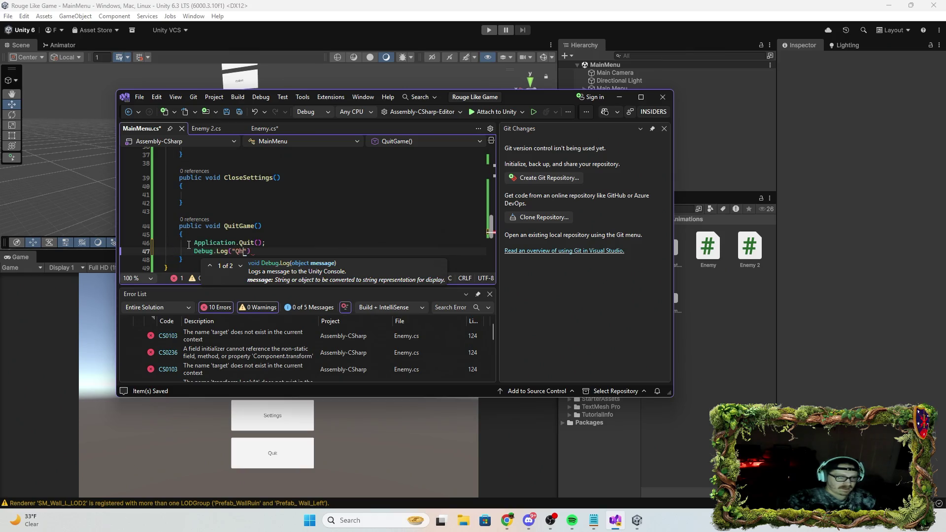
type("uitGame\"")
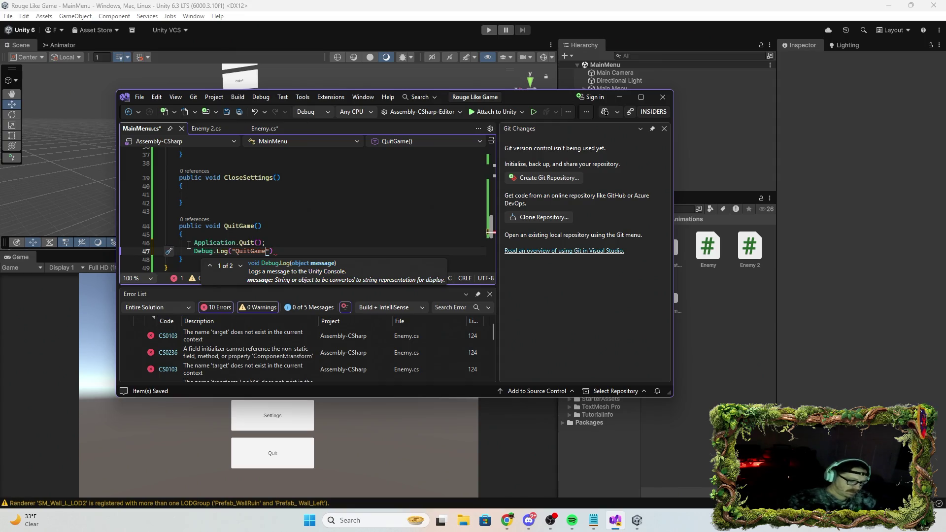
type(")")
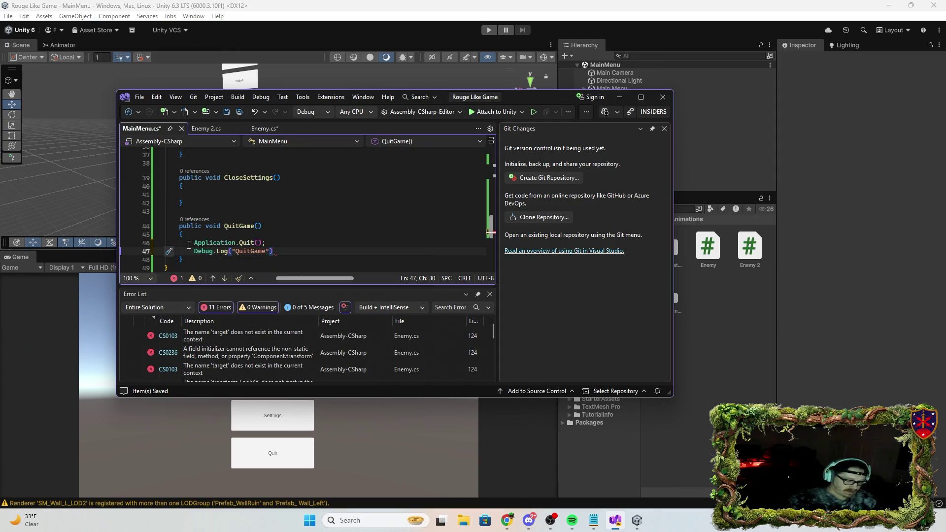
type(";")
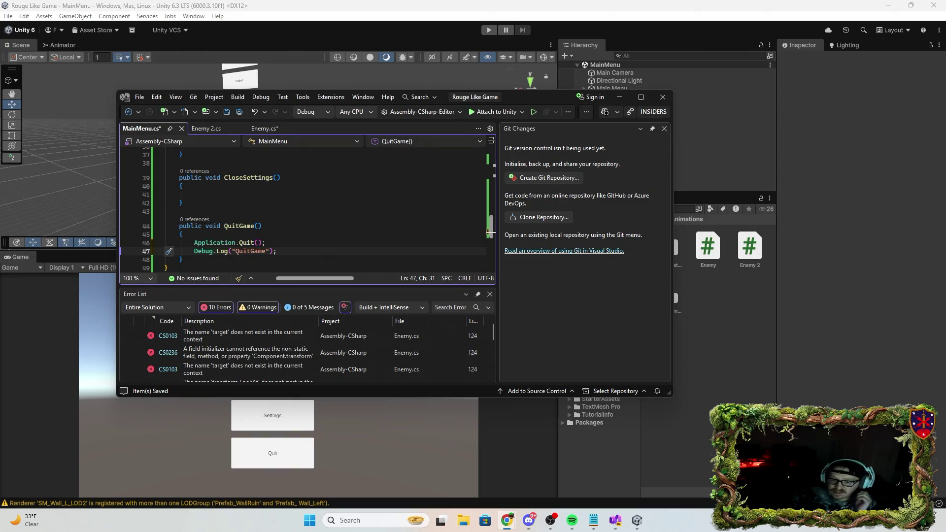
Correct the log message to "Quitting" and return to Unity to recompile
left_click(257, 256)
left_click(257, 252)
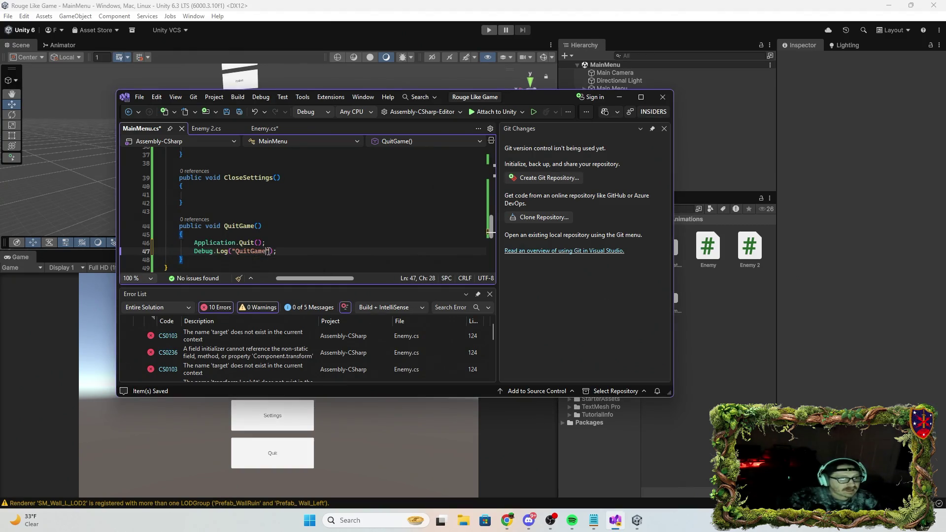
key("Delete")
key("Delete")
type("ting")
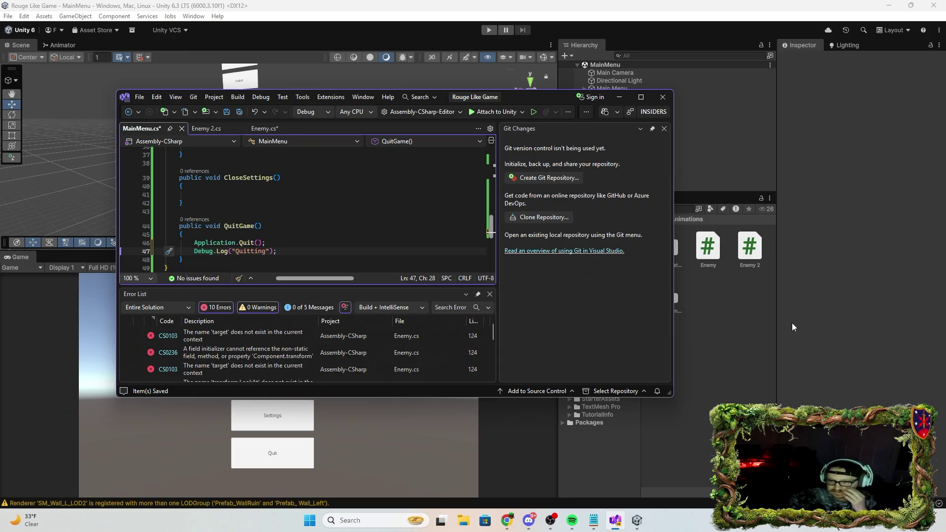
key("alt+Tab")
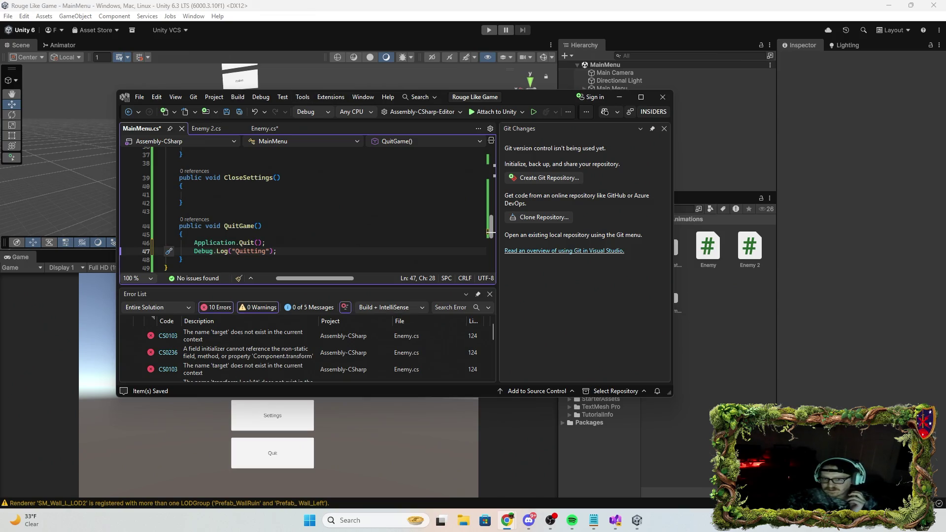
left_click(9, 16)
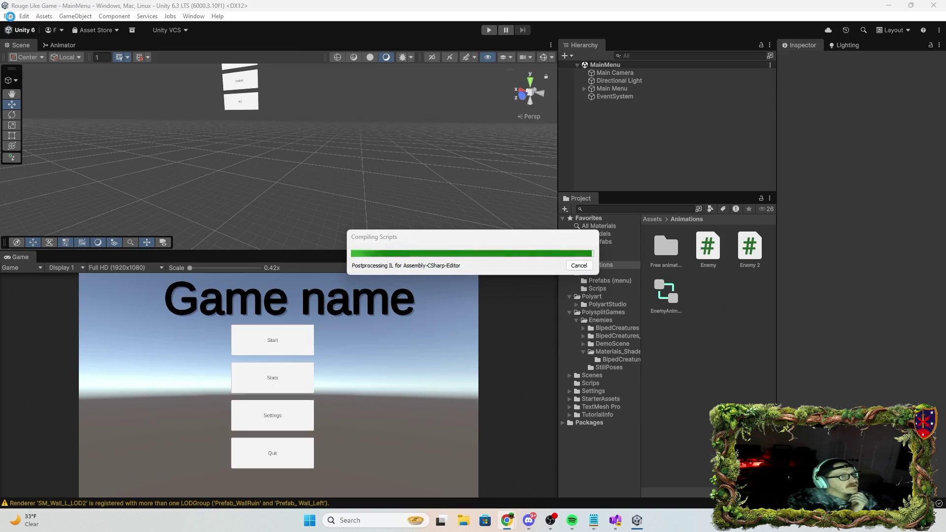
Once scripts compile, open File > Build Profiles and show its Scene List
left_click(9, 18)
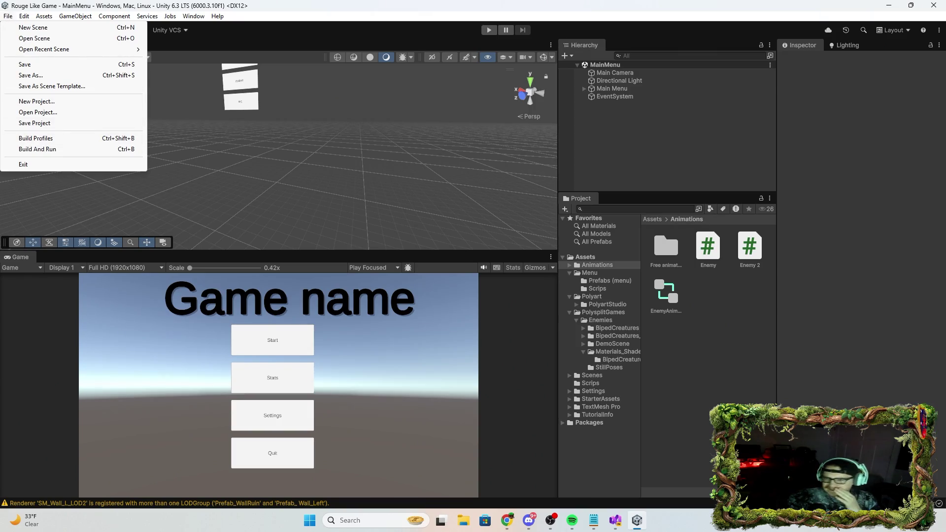
key("Escape")
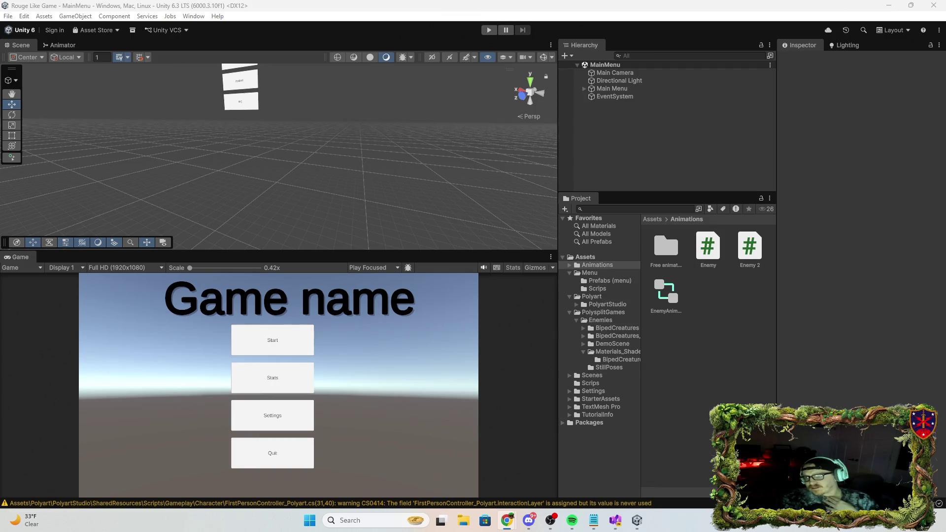
left_click(8, 16)
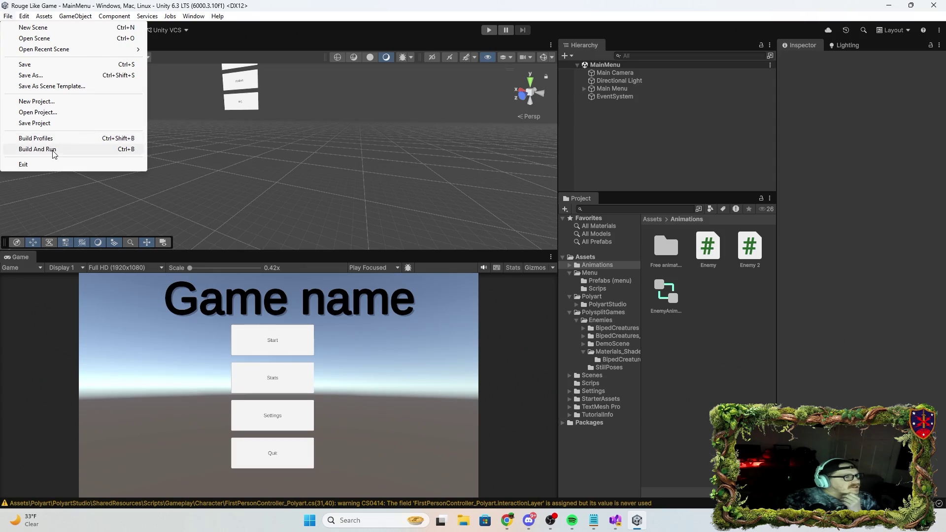
mouse_move(26, 20)
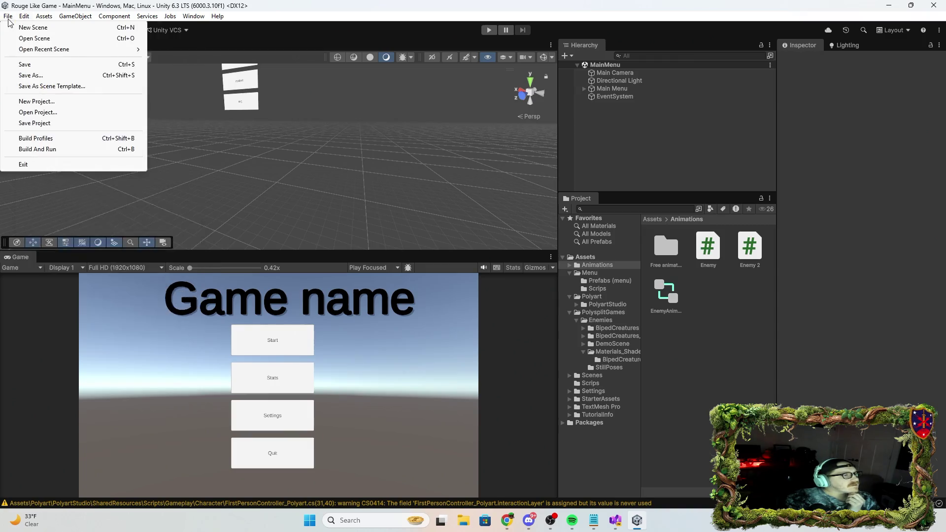
left_click(55, 140)
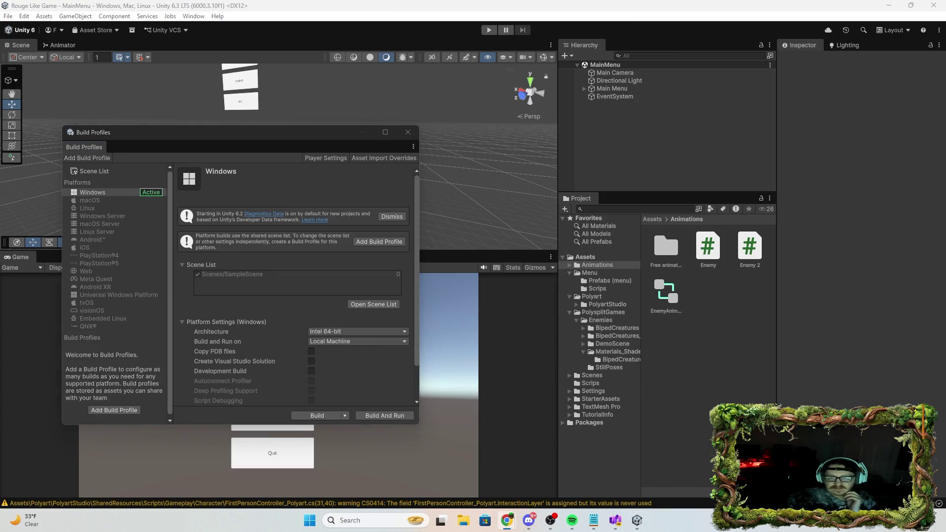
left_click(377, 305)
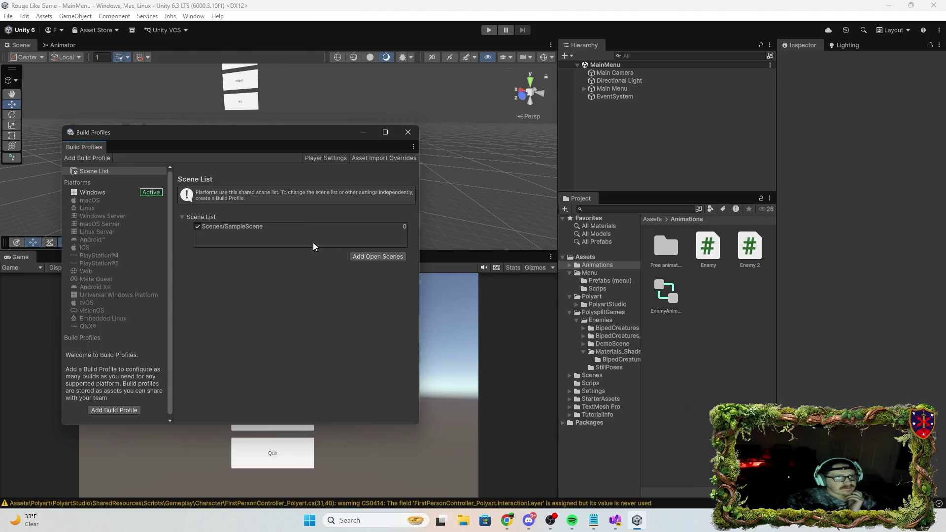
Add the open MainMenu scene to the build, close Build Profiles, and switch the Scene view to 2D
left_click(372, 258)
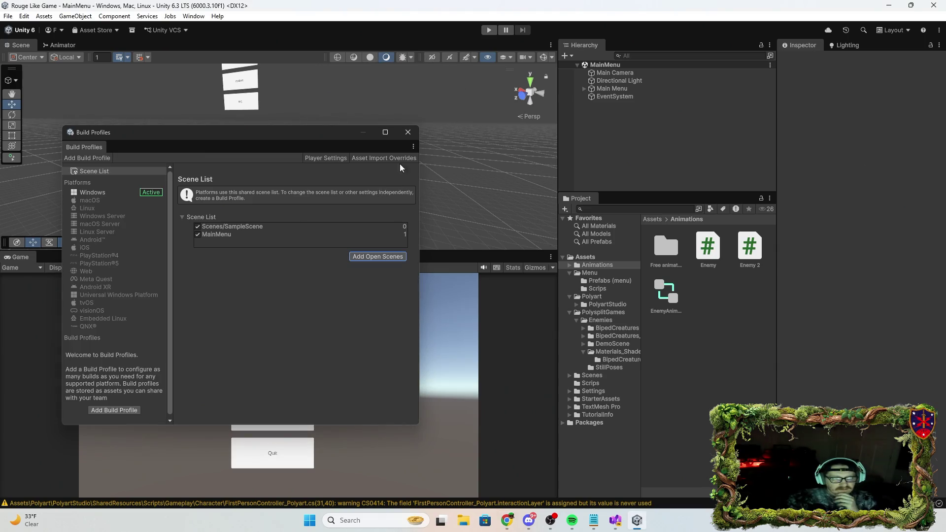
left_click(408, 132)
left_click(432, 57)
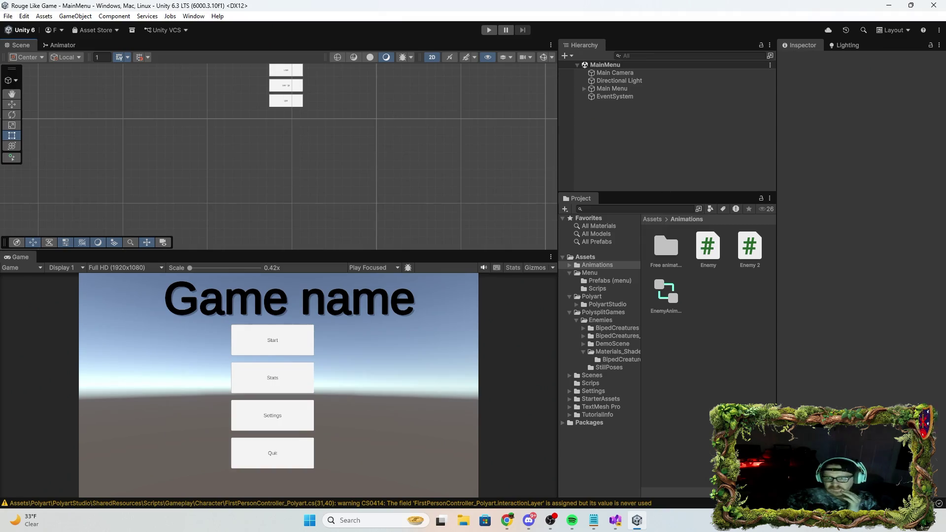
Frame the Main Menu canvas, select its Start button, and add an On Click entry
double_click(605, 89)
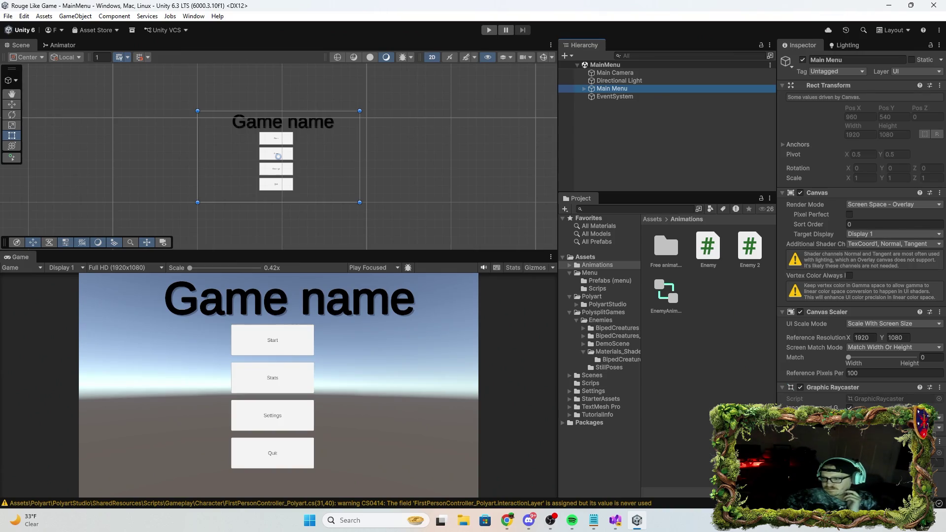
key("alt+Tab")
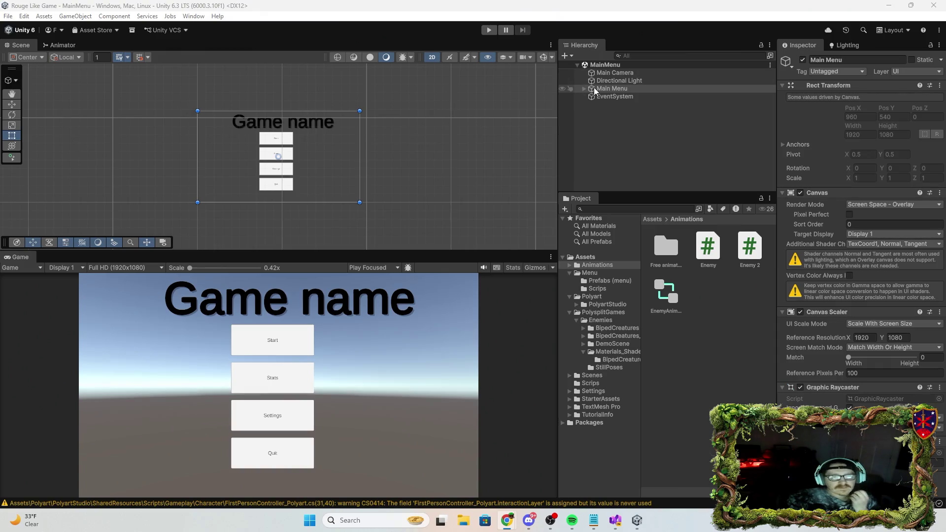
left_click(584, 89)
left_click(606, 104)
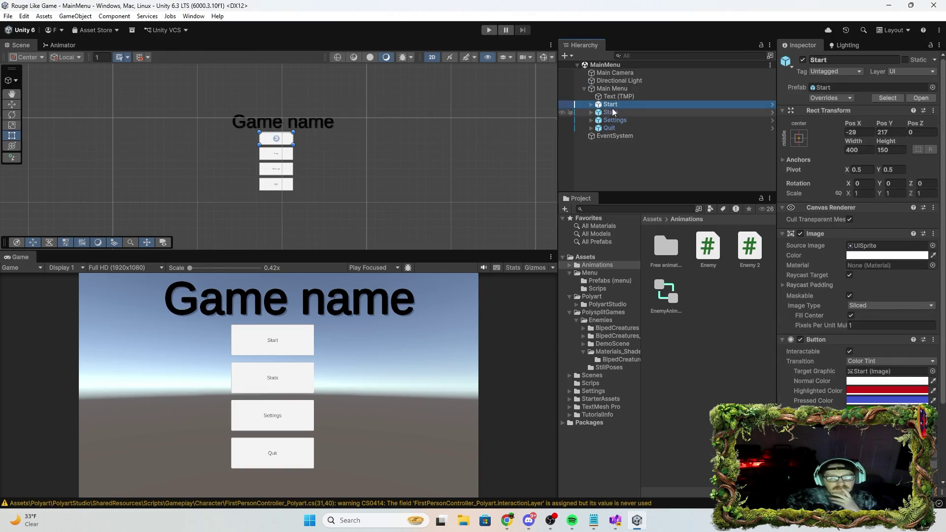
scroll(861, 296, "down", 3)
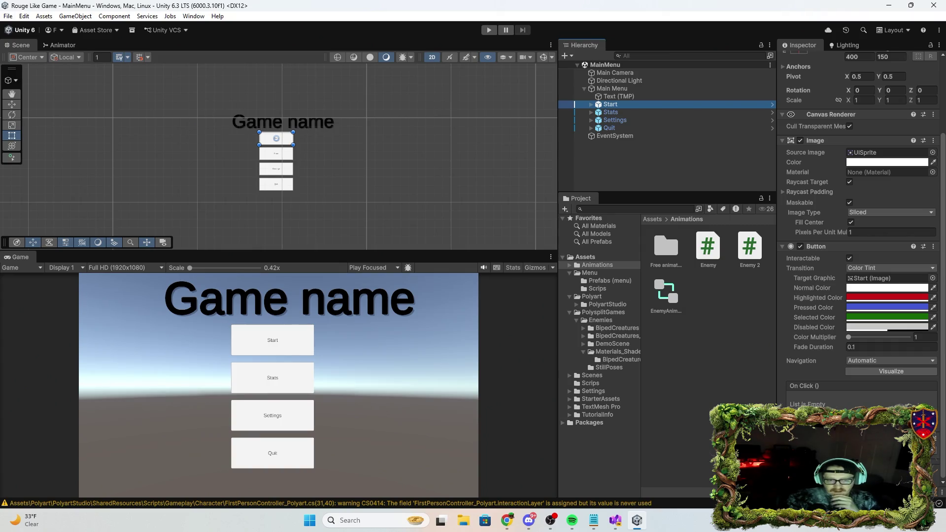
left_click(921, 417)
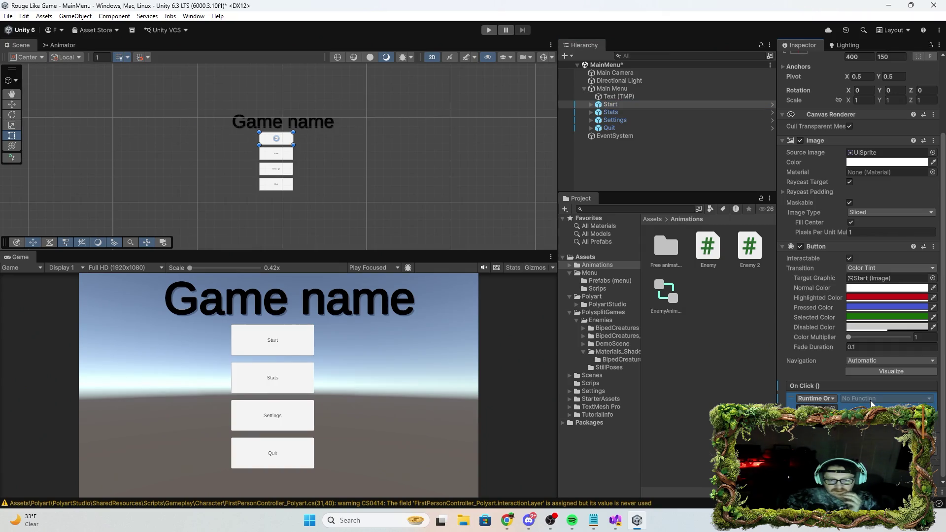
Open and dismiss the On Click object picker without choosing, then collapse the Menu folder
left_click(833, 408)
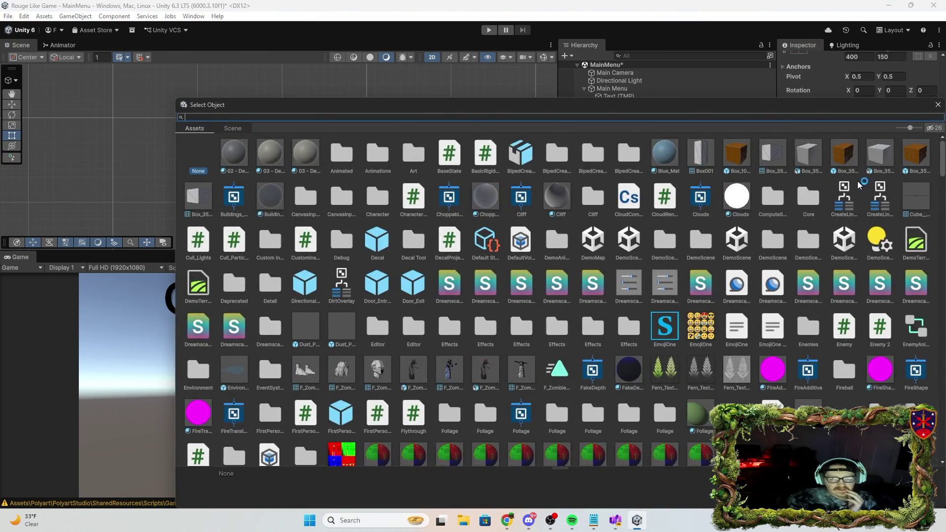
left_click(937, 104)
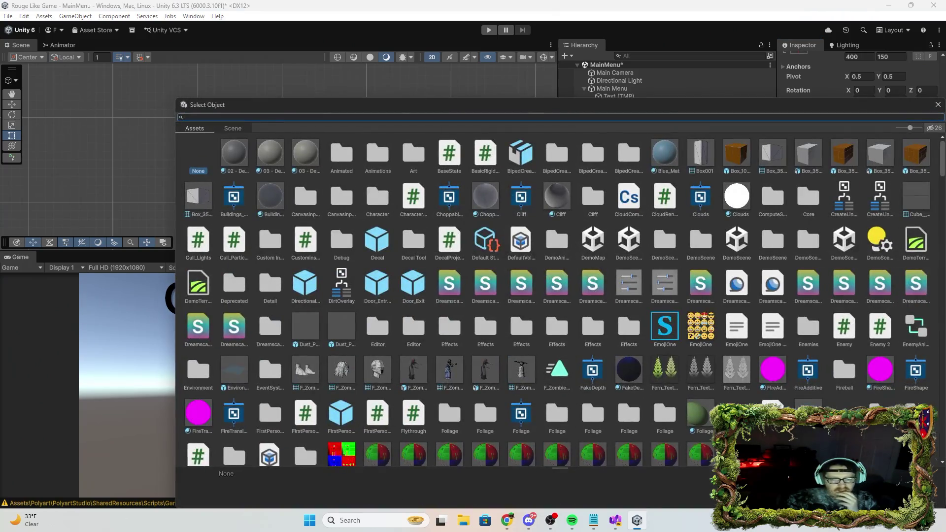
left_click(938, 104)
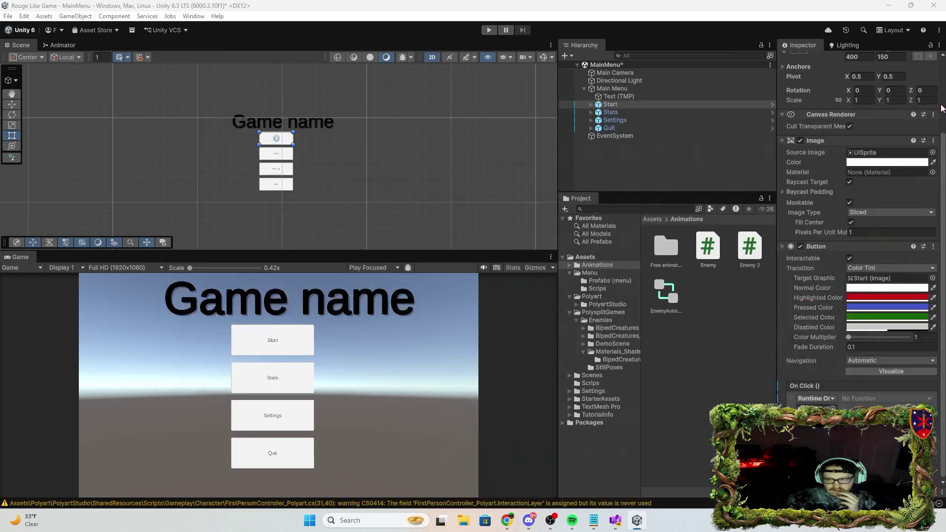
key("alt+Tab")
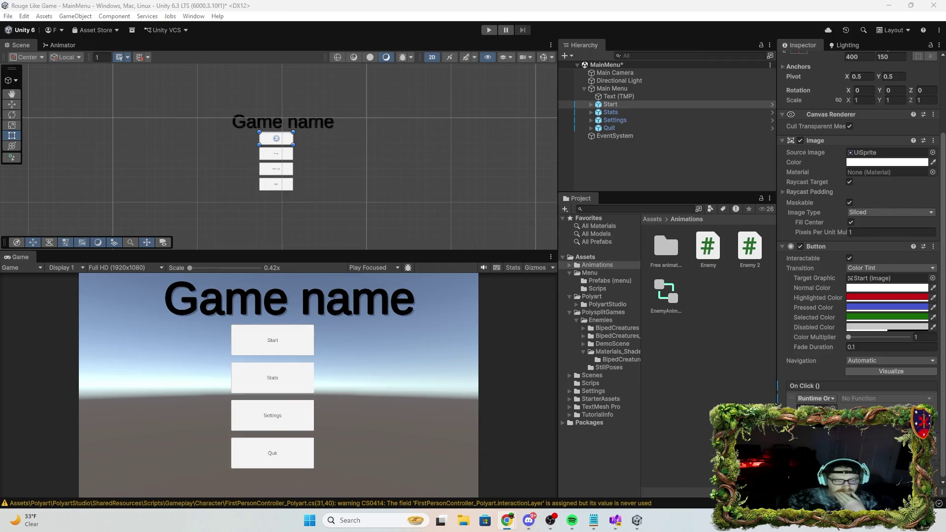
left_click(569, 273)
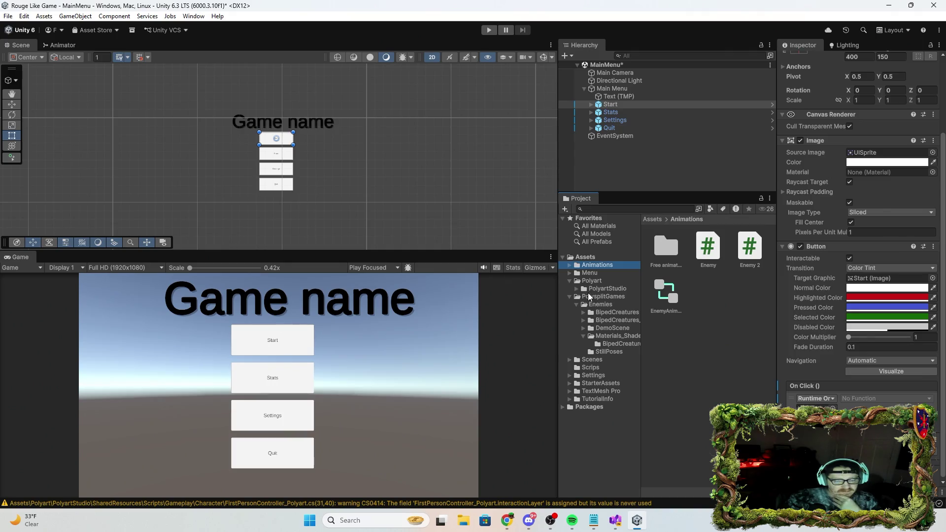
Add the Menu folder to Favorites, delete that favorite, then dismiss the Menu folder's context menu
mouse_move(585, 275)
left_mouse_down()
mouse_move(595, 390)
mouse_move(585, 424)
mouse_move(566, 409)
mouse_move(584, 300)
mouse_move(572, 264)
mouse_move(575, 251)
mouse_move(586, 278)
mouse_move(588, 254)
mouse_move(581, 265)
mouse_move(596, 285)
mouse_move(589, 280)
mouse_move(604, 252)
left_mouse_up()
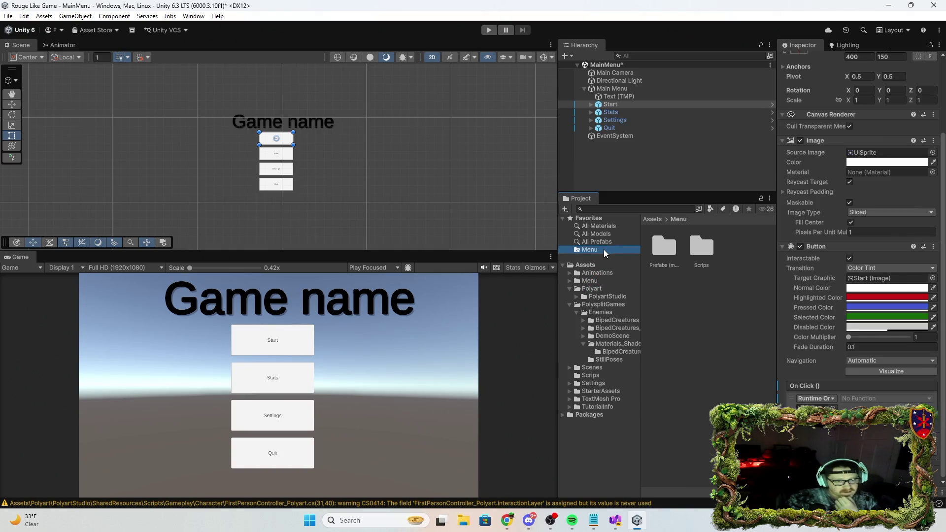
right_click(604, 250)
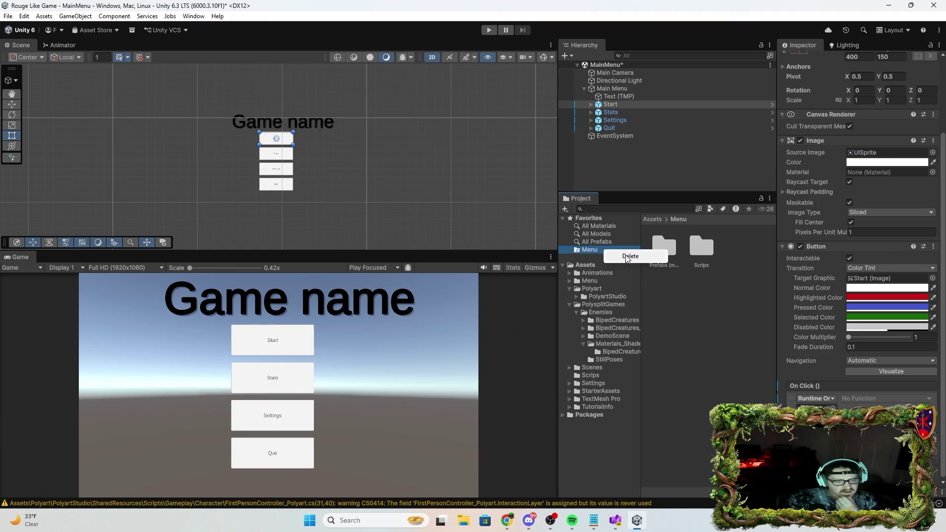
left_click(627, 256)
left_click(463, 274)
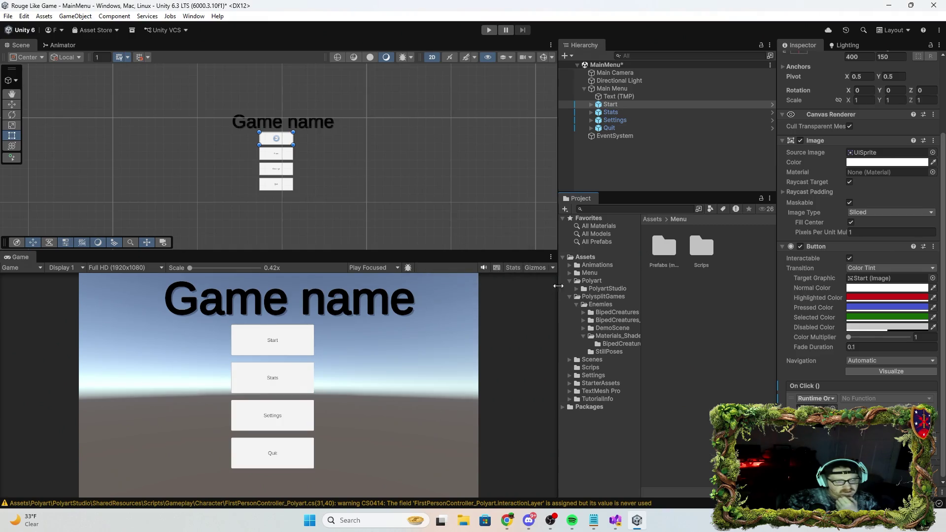
mouse_move(593, 274)
left_mouse_down()
mouse_move(589, 261)
mouse_move(589, 362)
mouse_move(568, 364)
mouse_move(574, 420)
mouse_move(594, 276)
left_mouse_up()
right_click(614, 285)
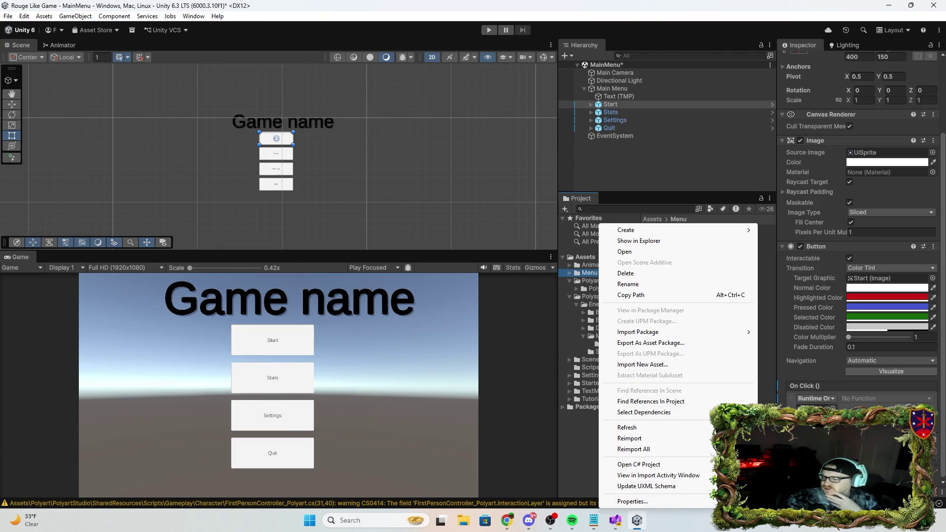
key("Escape")
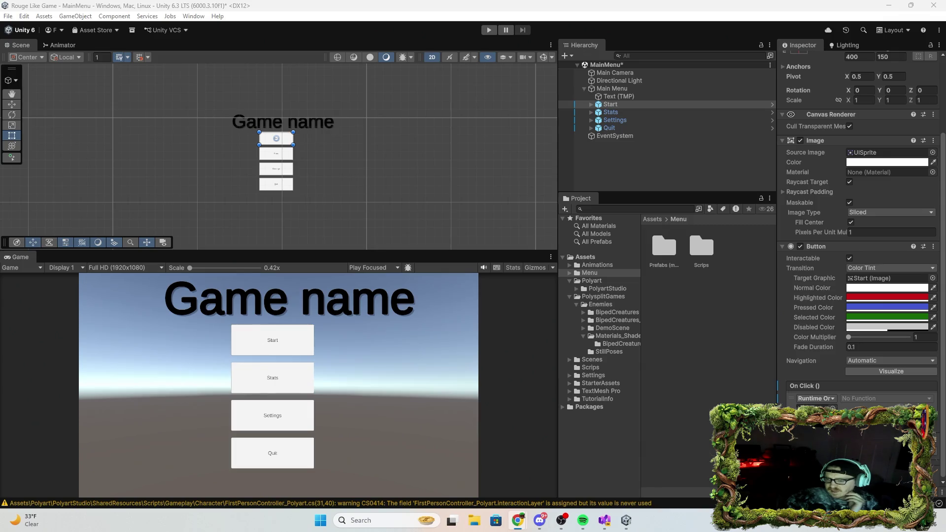
key("super+d")
key("super+d")
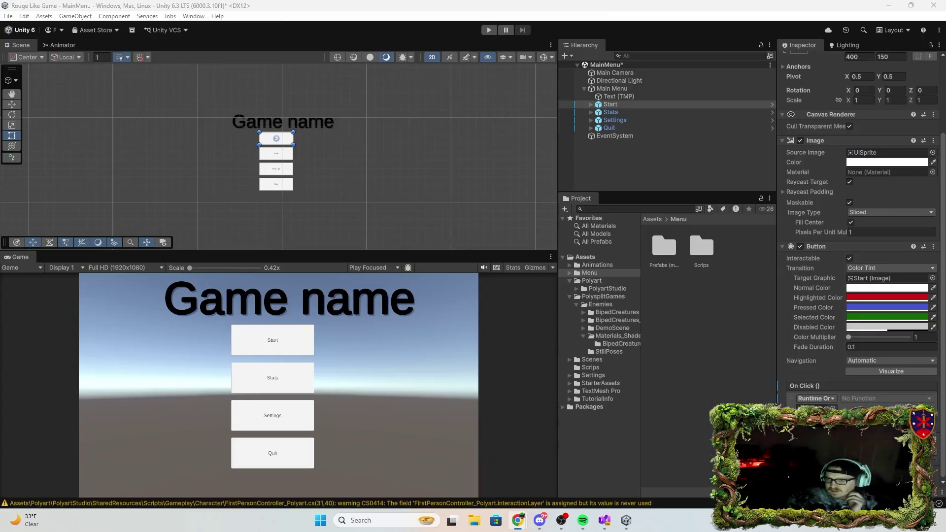
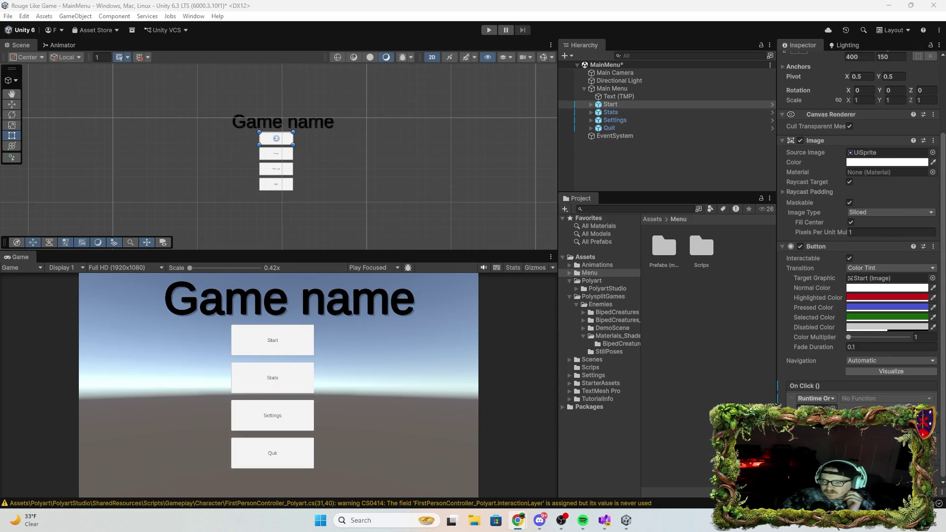
Add an On Click () entry to the Start button and drop the Main Menu object into it
left_click(637, 89)
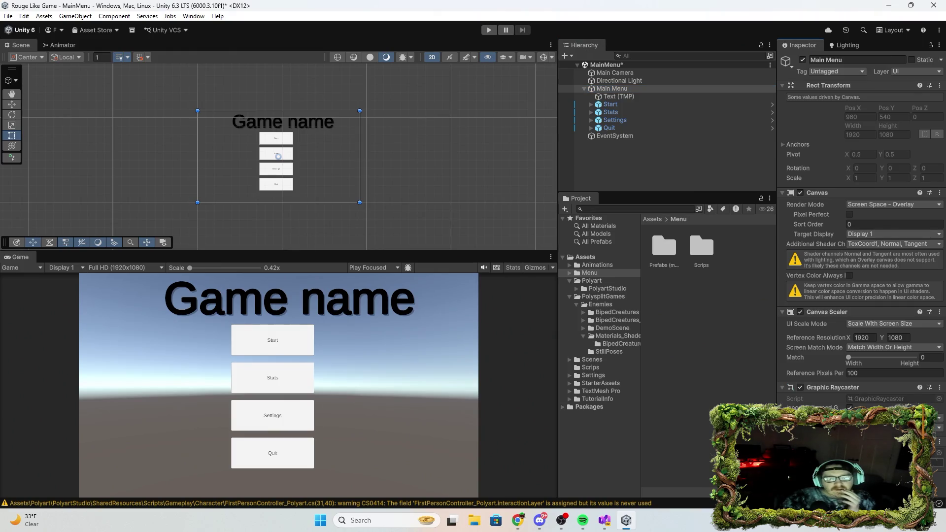
left_click_drag(612, 88, 718, 237)
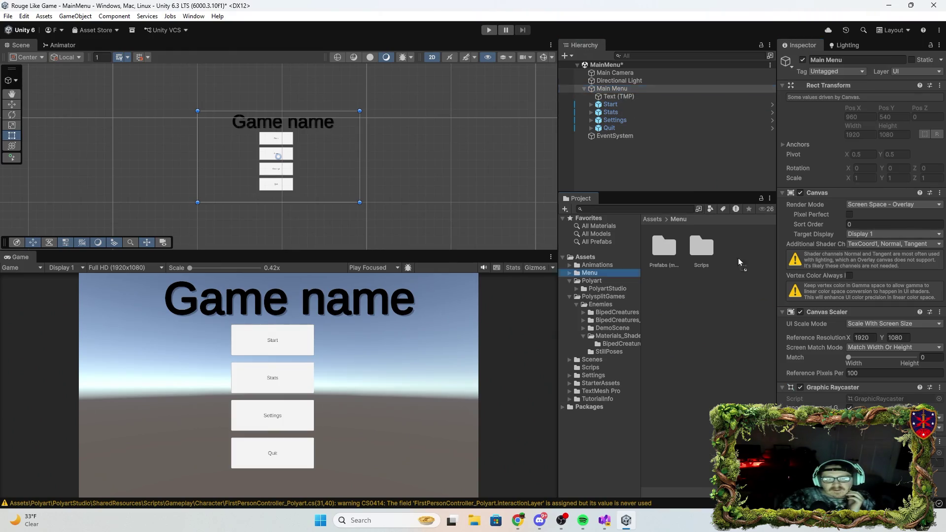
left_click(611, 88)
left_click(622, 104)
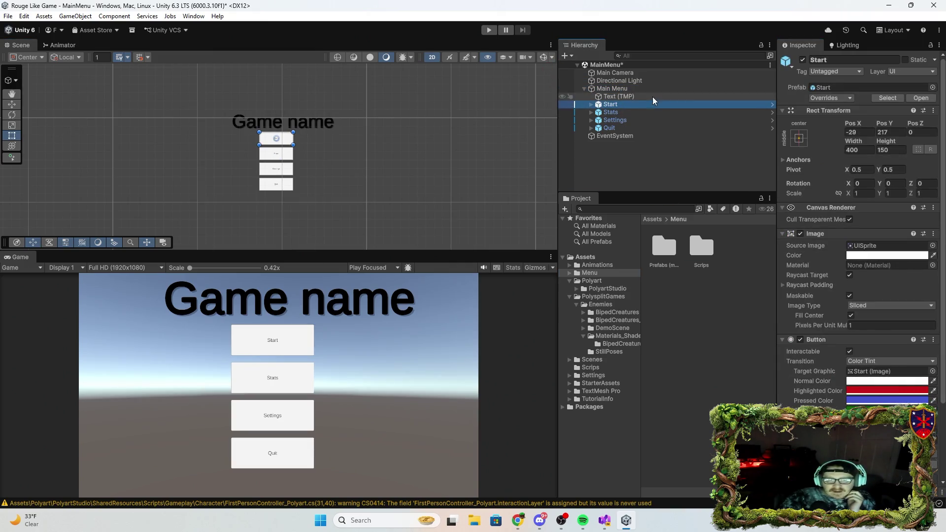
scroll(847, 310, "down", 3)
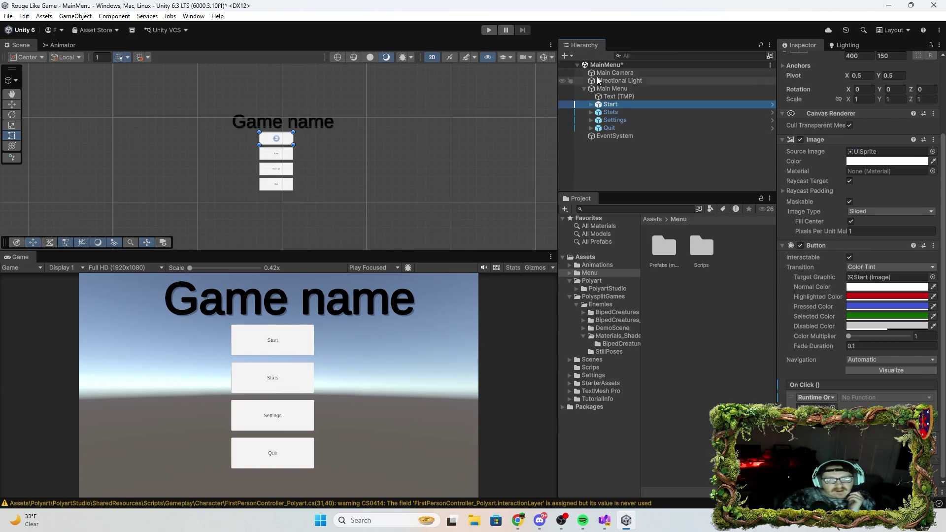
left_click_drag(618, 87, 816, 405)
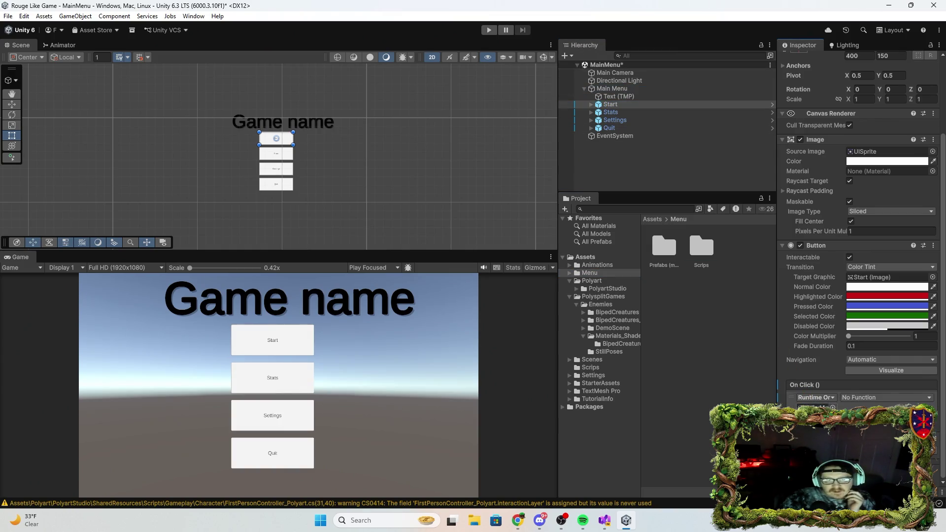
mouse_move(623, 112)
left_mouse_down()
mouse_move(612, 81)
mouse_move(769, 236)
mouse_move(826, 371)
mouse_move(635, 97)
mouse_move(773, 306)
mouse_move(823, 354)
mouse_move(621, 112)
mouse_move(615, 73)
mouse_move(623, 131)
mouse_move(575, 136)
left_mouse_up()
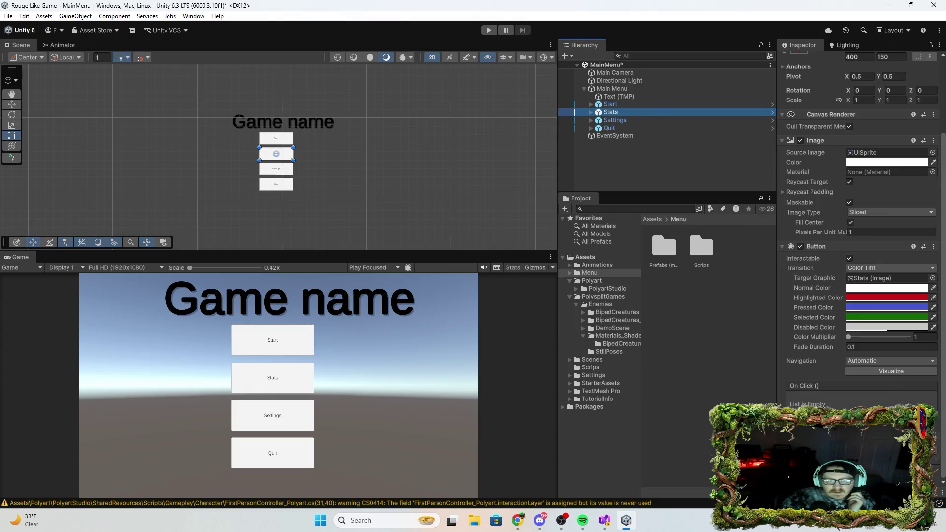
Check that Start, Stats, Settings and Quit each have a click event still set to No Function
left_click(616, 104)
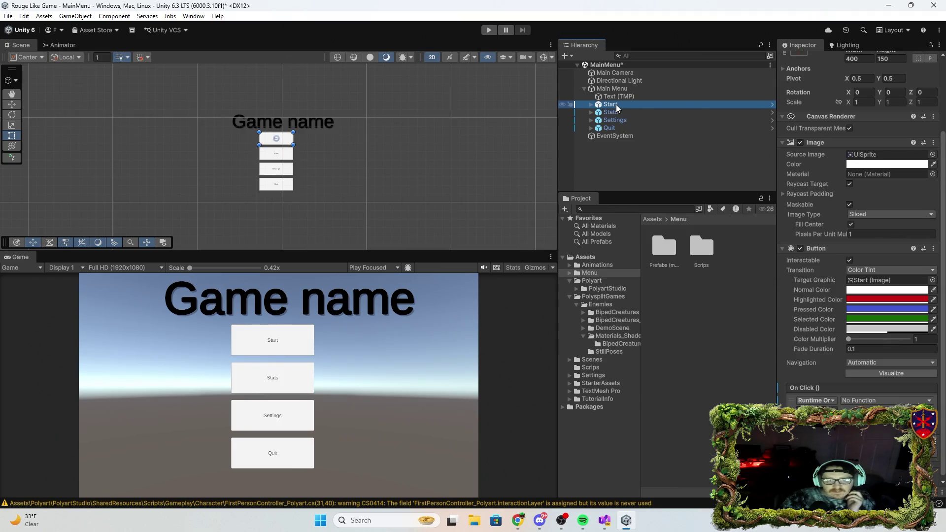
left_click(617, 112)
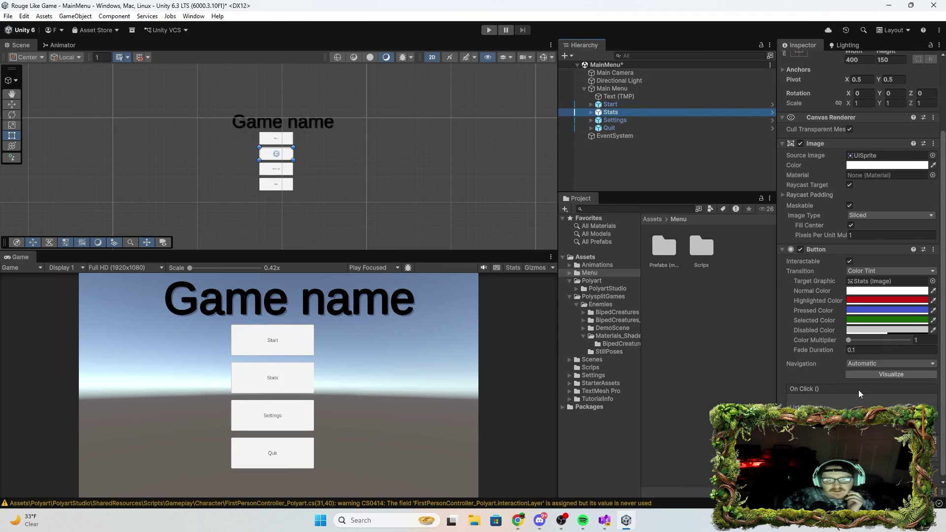
left_click(643, 121)
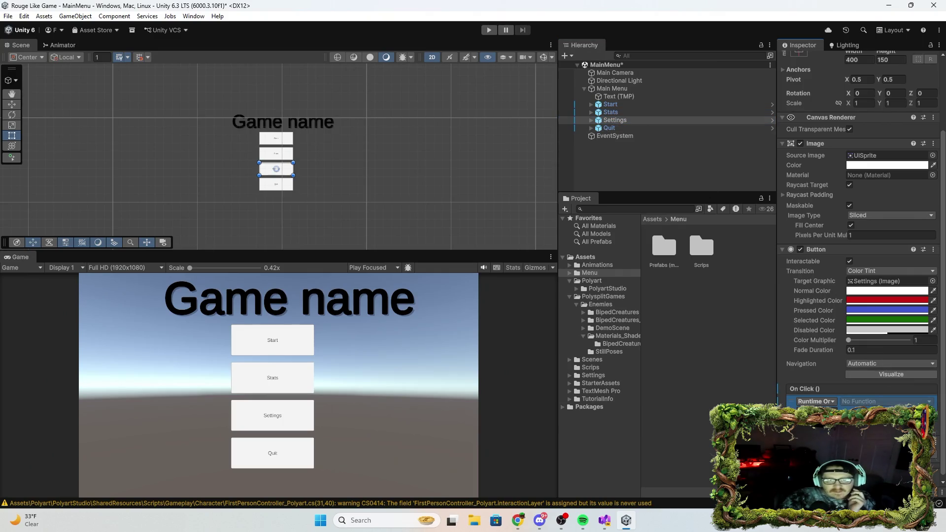
left_click(610, 129)
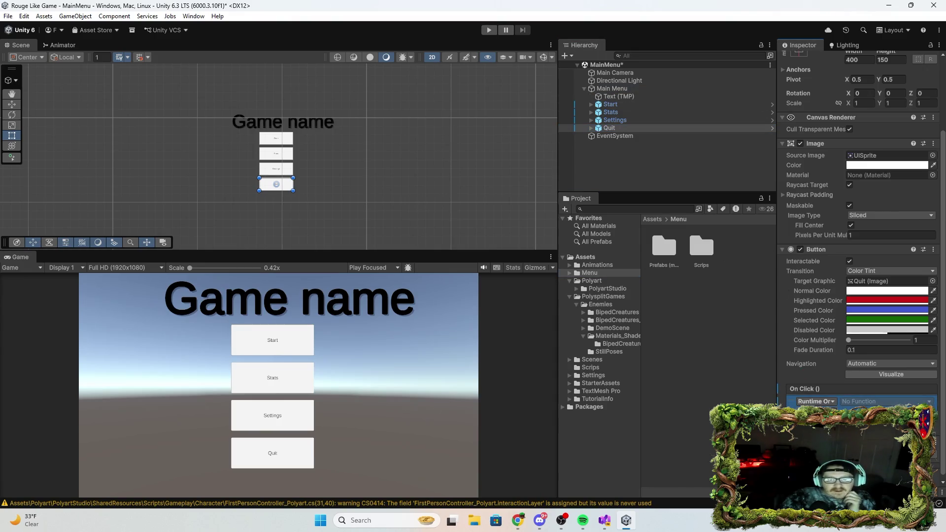
left_click(633, 122)
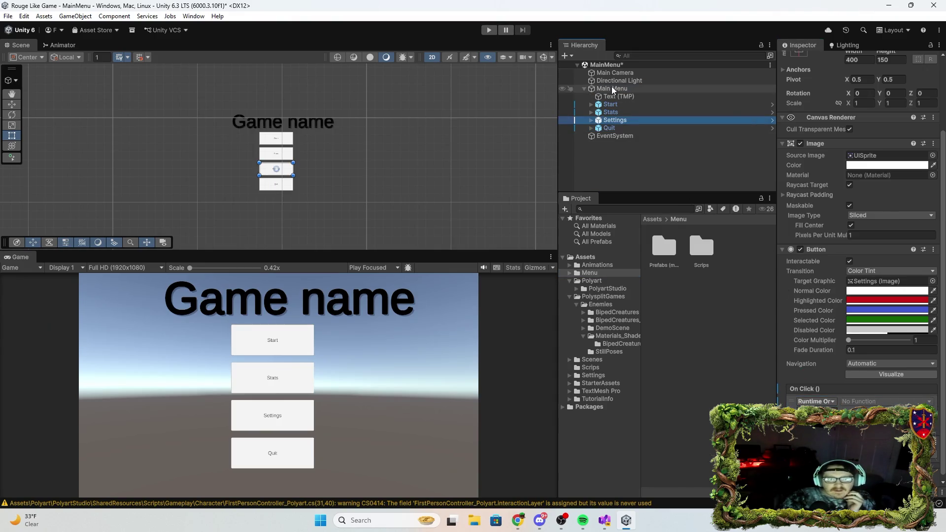
left_click(617, 111)
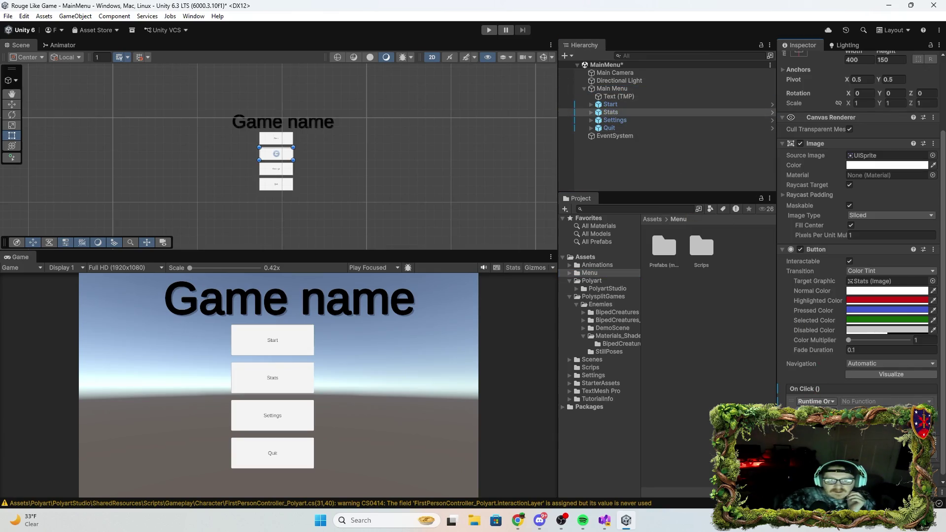
left_click(621, 104)
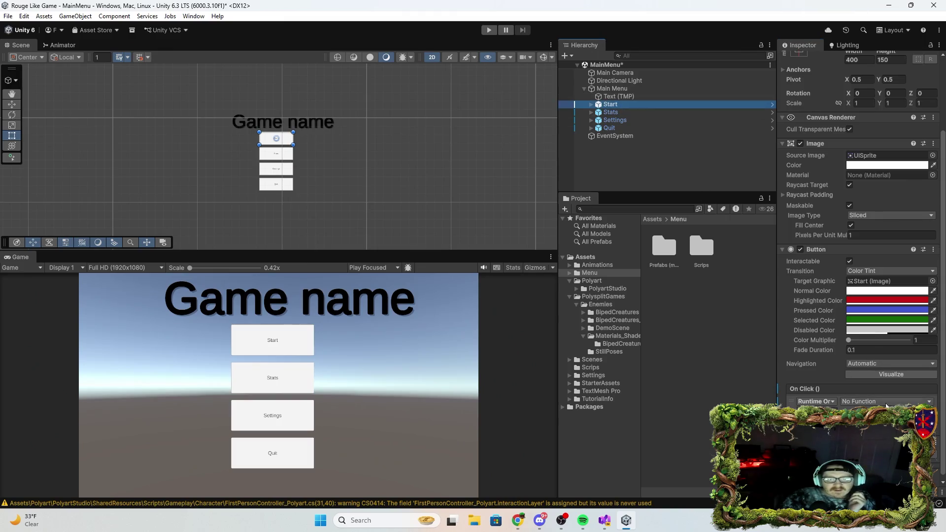
left_click(886, 401)
key("Escape")
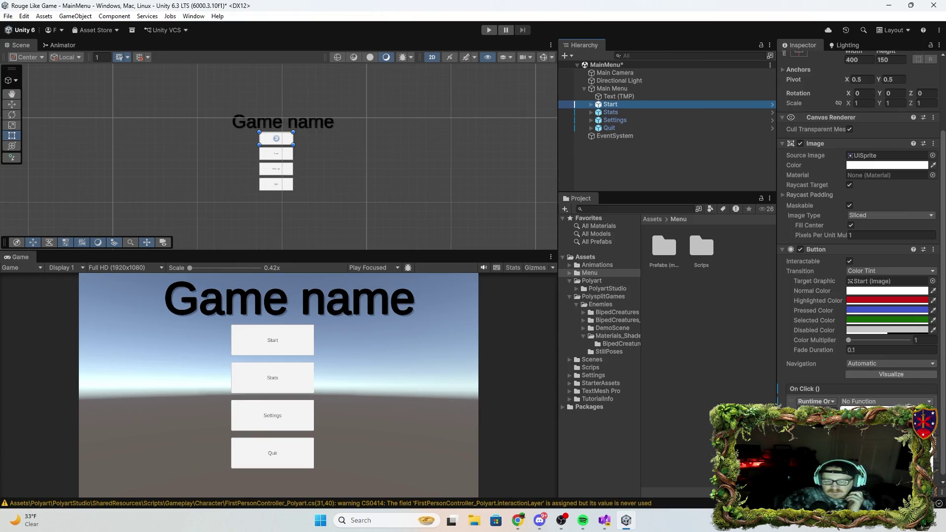
Set Start to call MainMenu.StartGame and Stats to call MainMenu.OpenStats
left_click(886, 401)
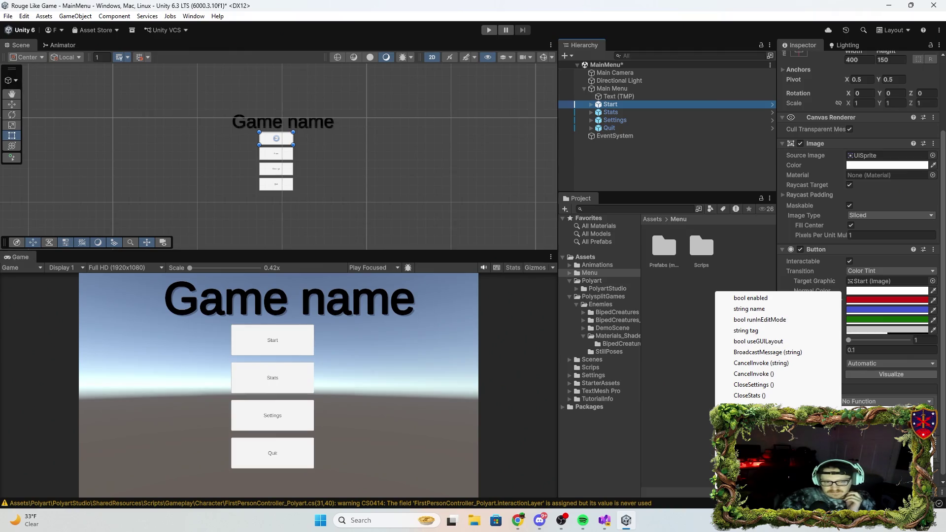
left_click(754, 439)
left_click(633, 113)
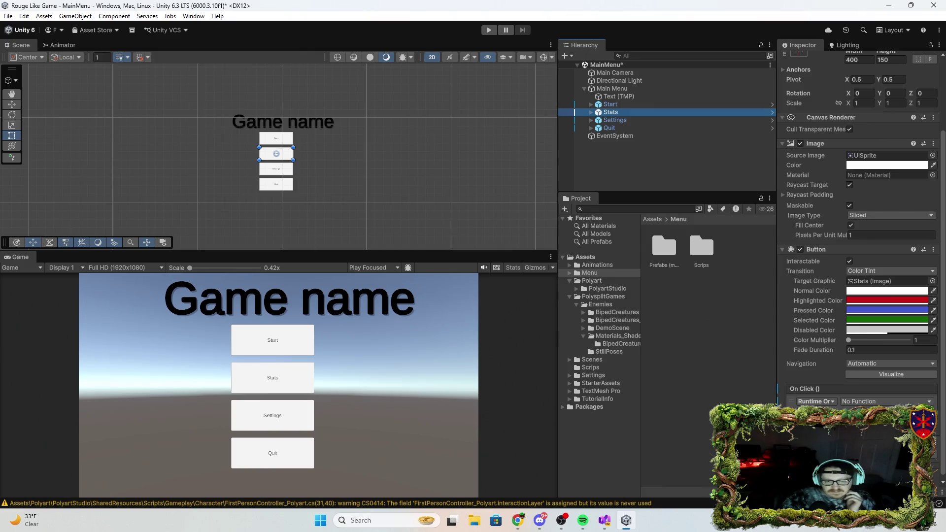
left_click(868, 402)
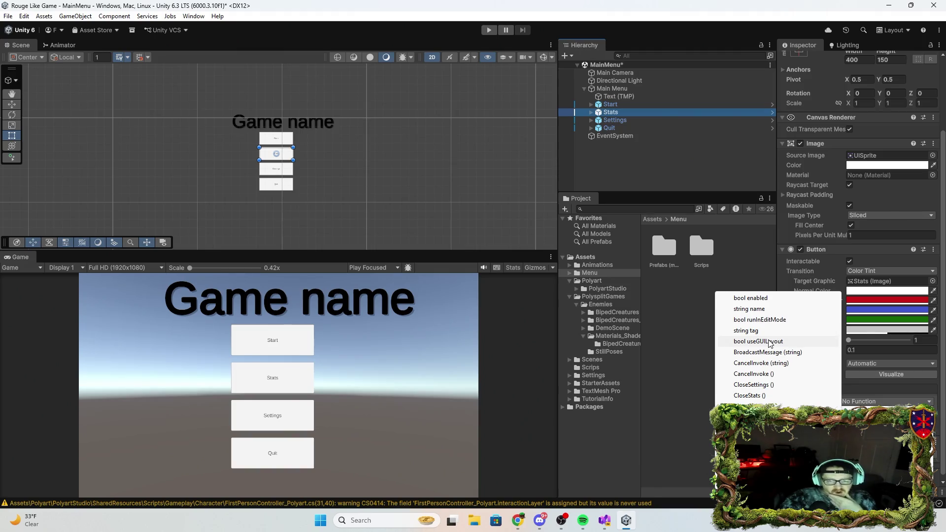
left_click(759, 406)
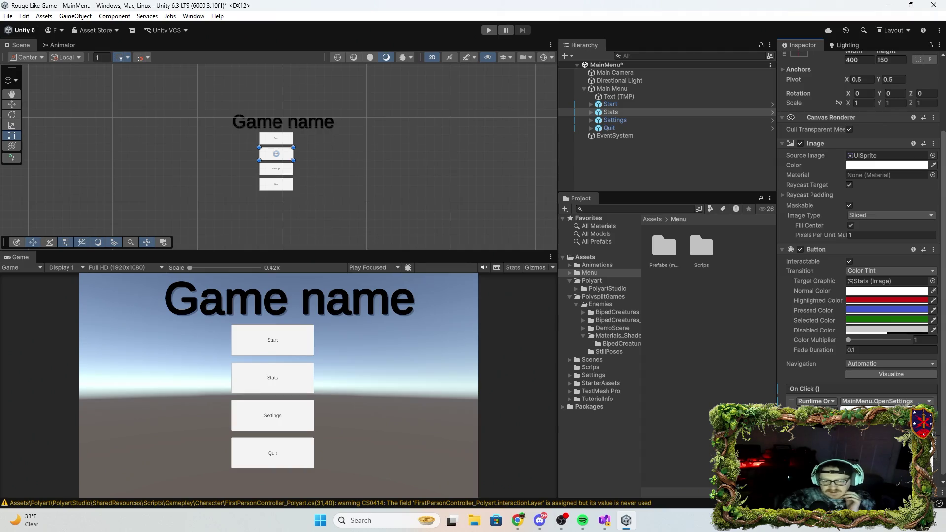
left_click(877, 402)
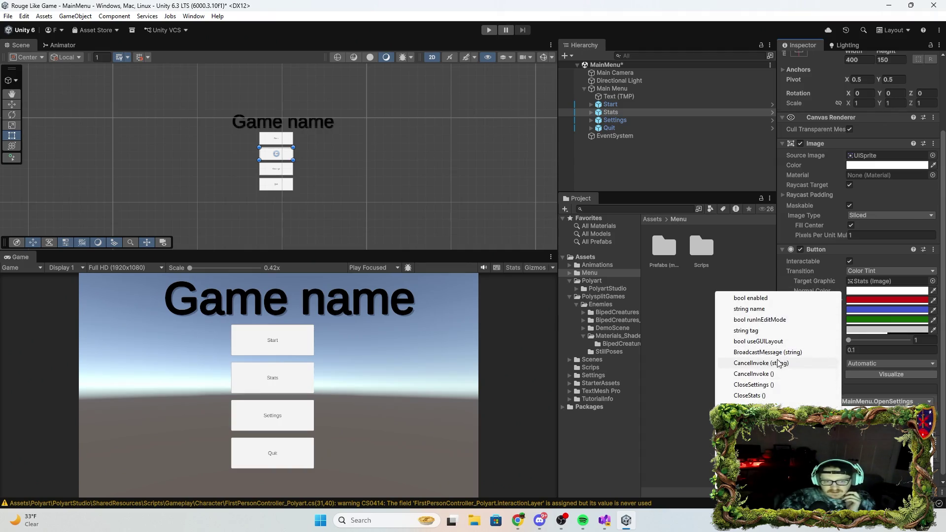
left_click(754, 417)
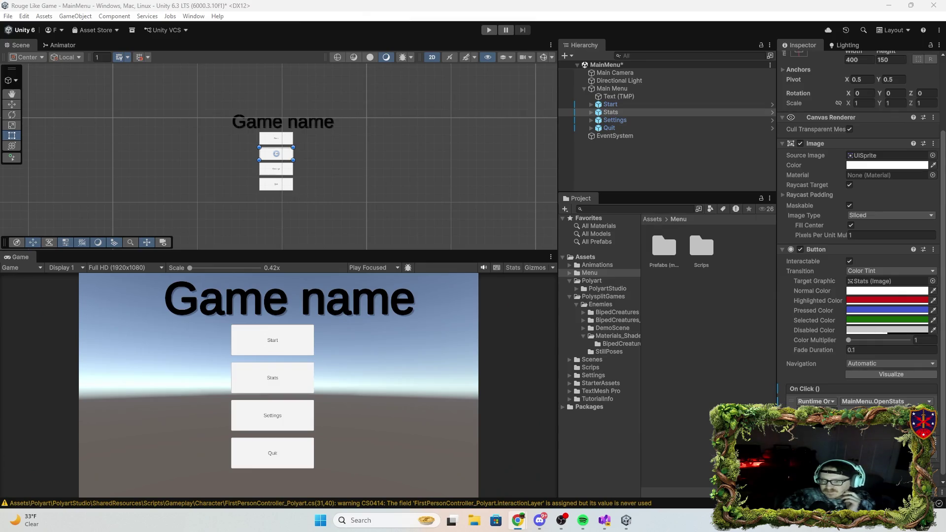
Set Settings to call OpenSettings and Quit to call QuitGame, then enter Play mode
left_click(620, 120)
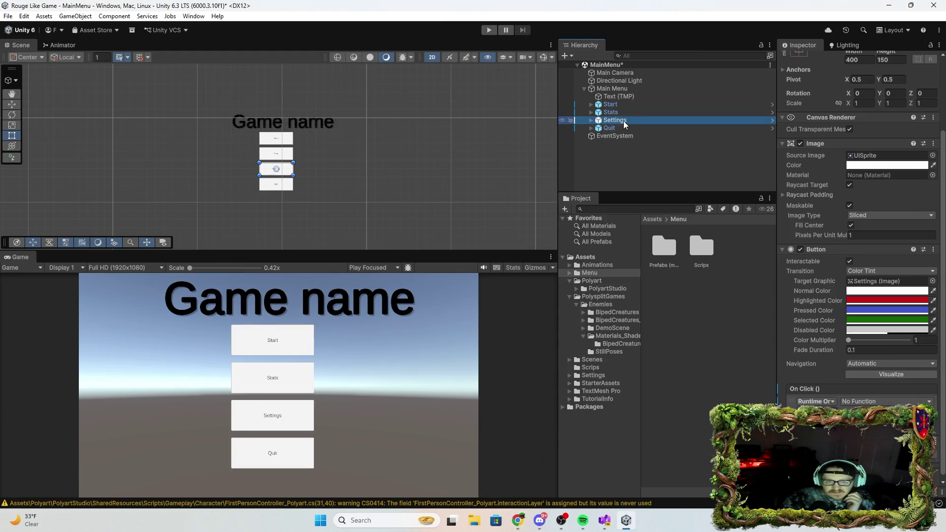
left_click(862, 401)
mouse_move(883, 428)
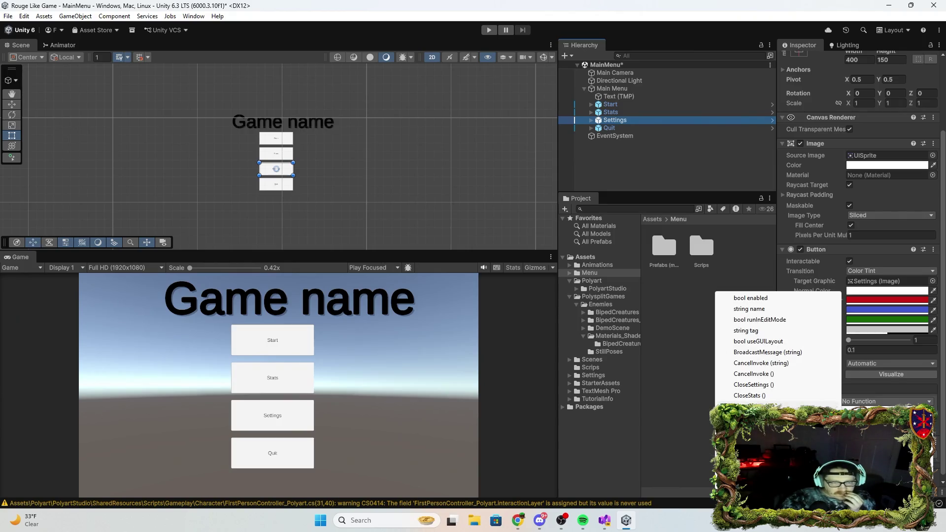
left_click(754, 417)
left_click(623, 128)
left_click(885, 401)
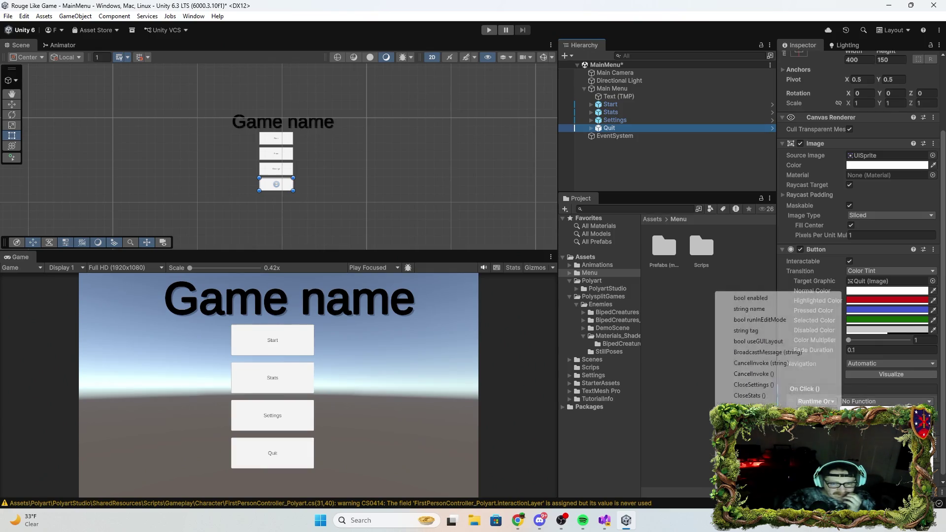
mouse_move(808, 395)
left_click(755, 425)
left_click(628, 103)
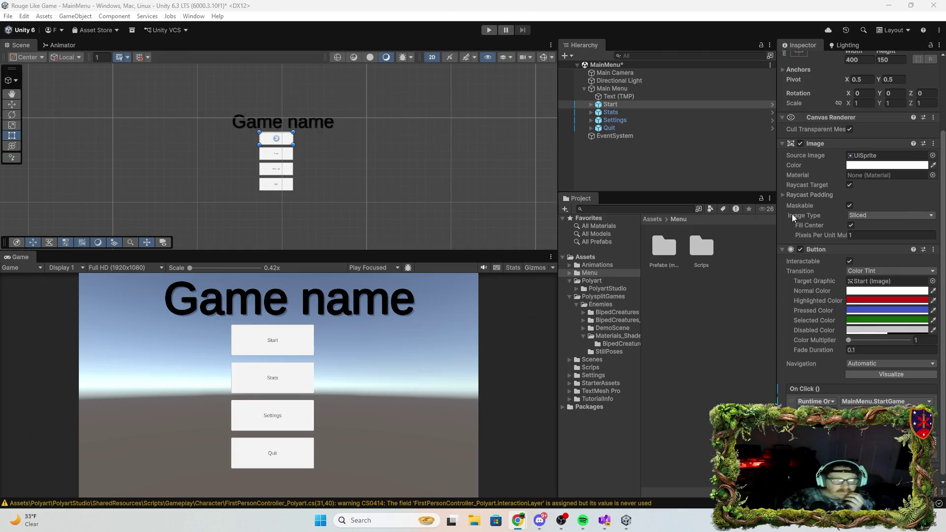
left_click(489, 30)
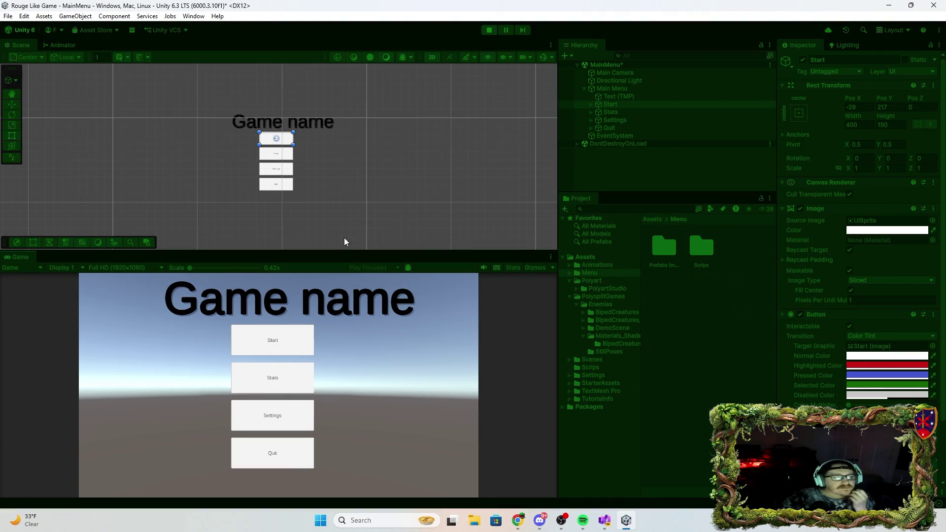
Test the Start button in a maximized Game view, stop playing, and bring up MainMenu.cs
double_click(356, 257)
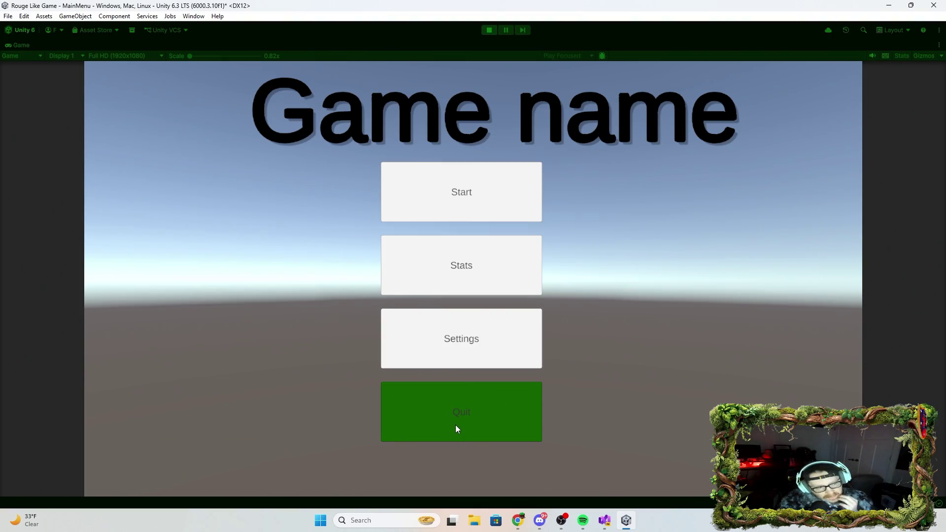
left_click(488, 211)
key("shift+space")
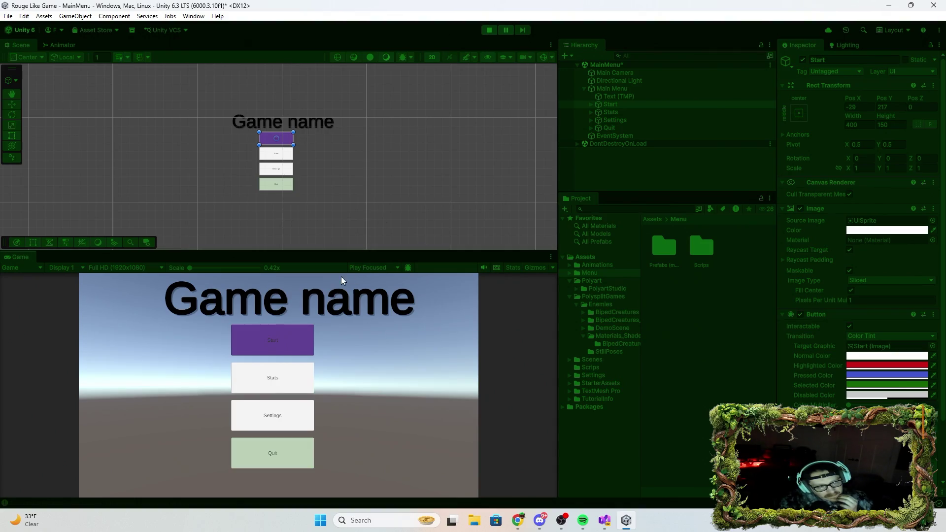
left_click(489, 31)
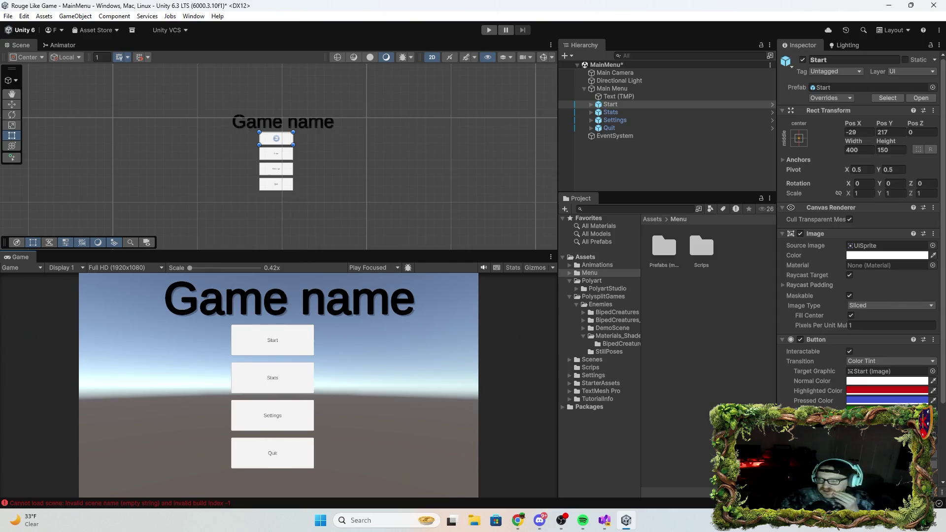
key("alt+Tab")
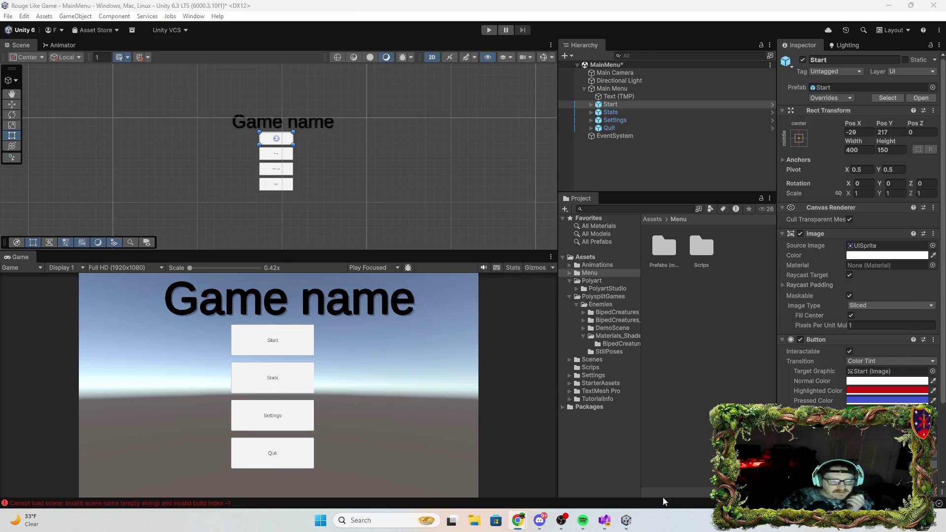
left_click(604, 521)
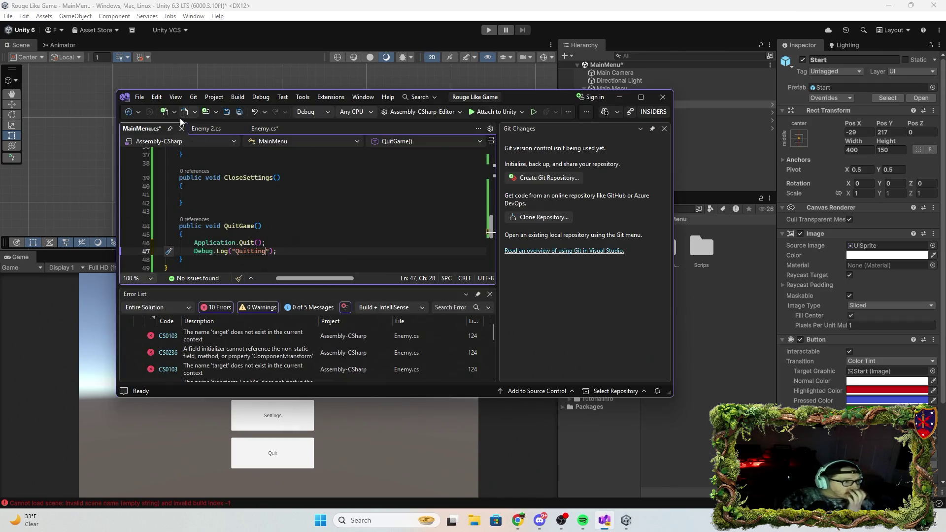
Save MainMenu.cs in Visual Studio and scroll to the top of the script
left_click(227, 112)
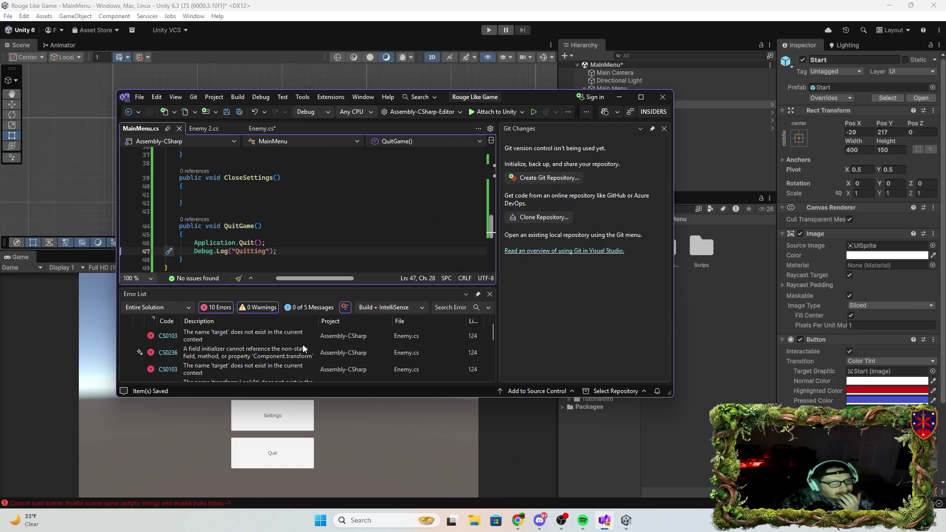
scroll(264, 237, "up", 9)
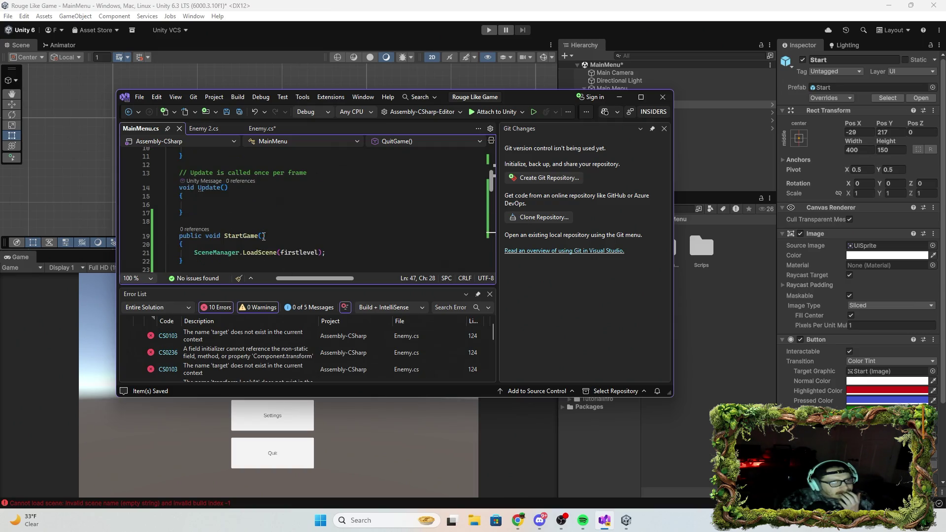
scroll(264, 237, "up", 3)
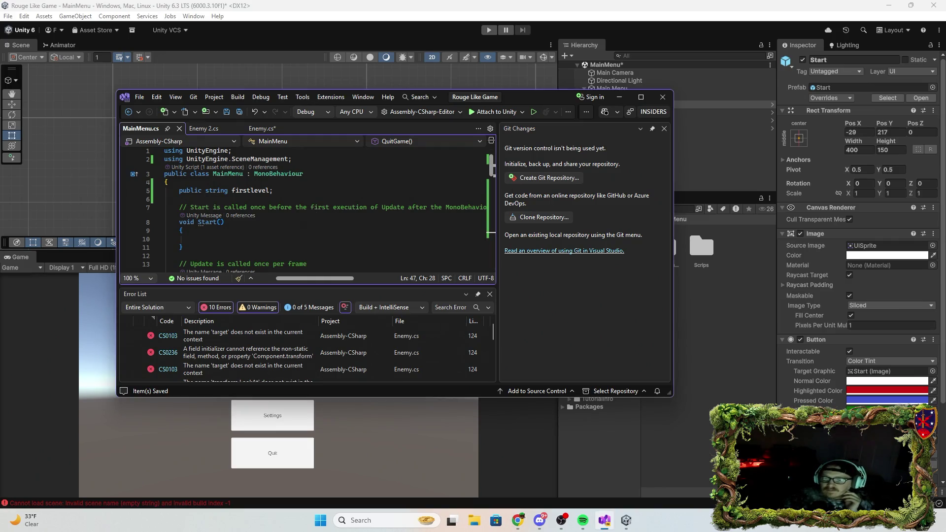
Review the MainMenu.cs methods down to QuitGame, then return to the Unity editor
scroll(261, 227, "down", 3)
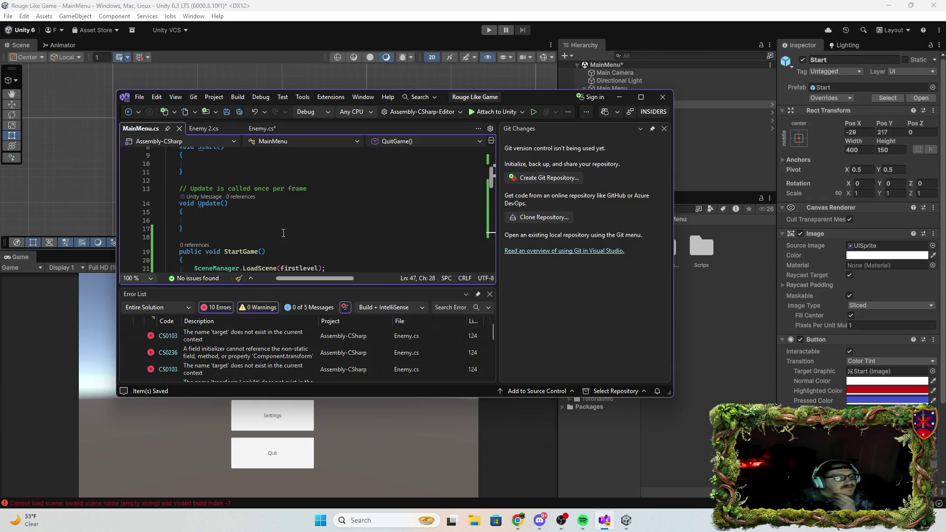
scroll(286, 233, "down", 5)
scroll(315, 235, "up", 3)
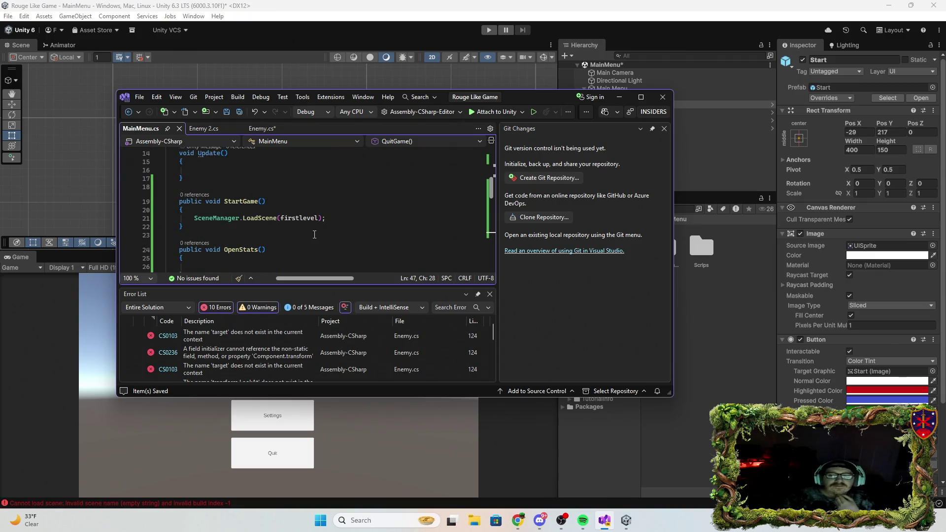
scroll(315, 232, "down", 3)
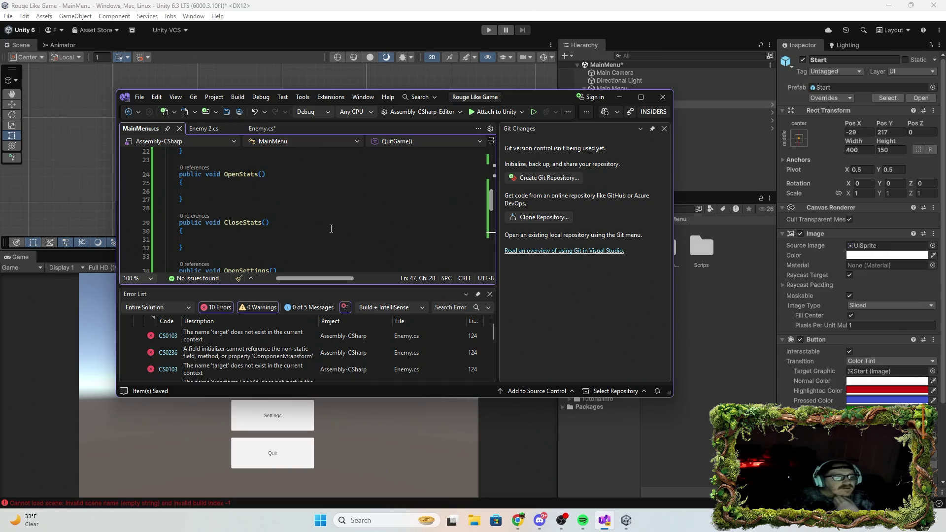
scroll(325, 229, "down", 6)
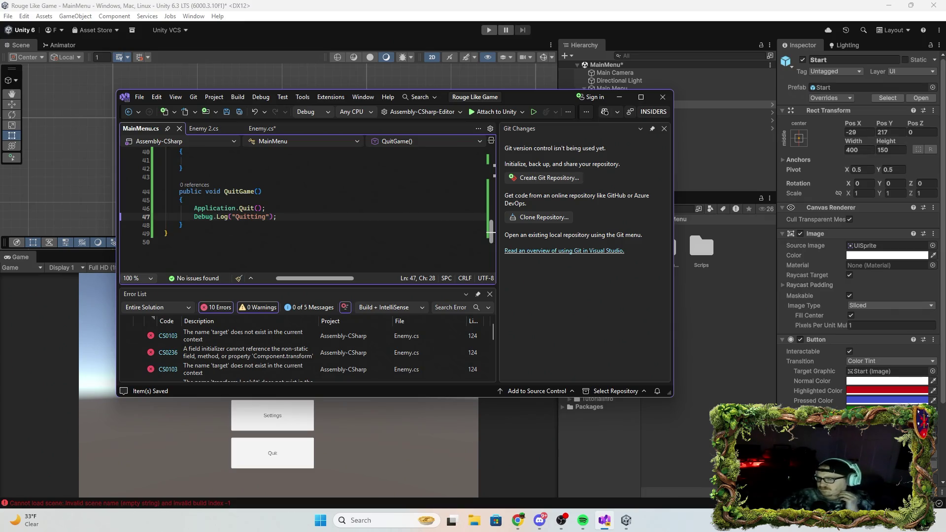
key("alt+Tab")
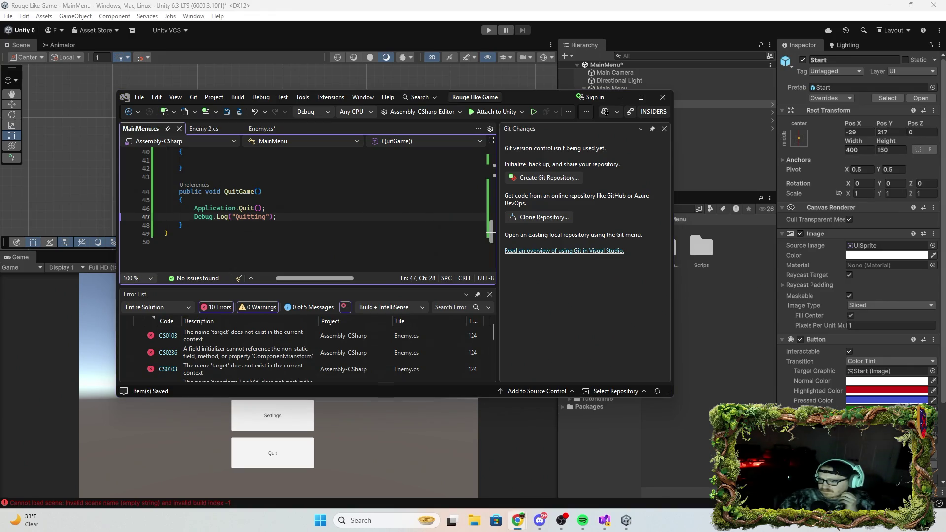
key("alt+Tab")
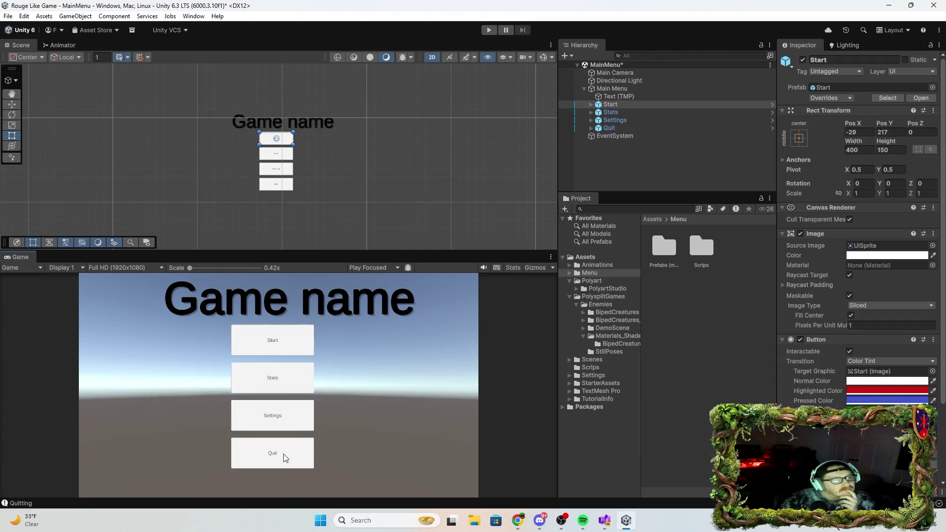
left_click(283, 198)
Drag the Quit button to the bottom-left corner of the menu
left_click(272, 185)
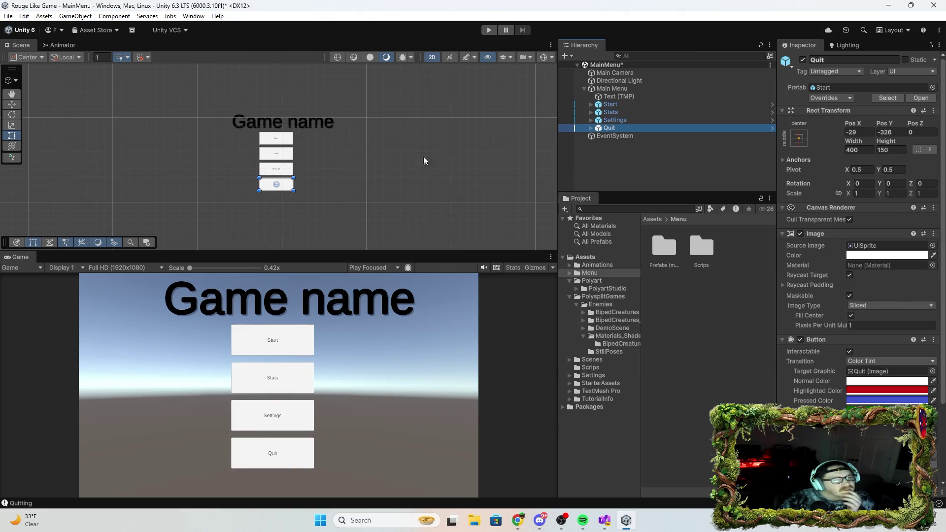
left_click(619, 88)
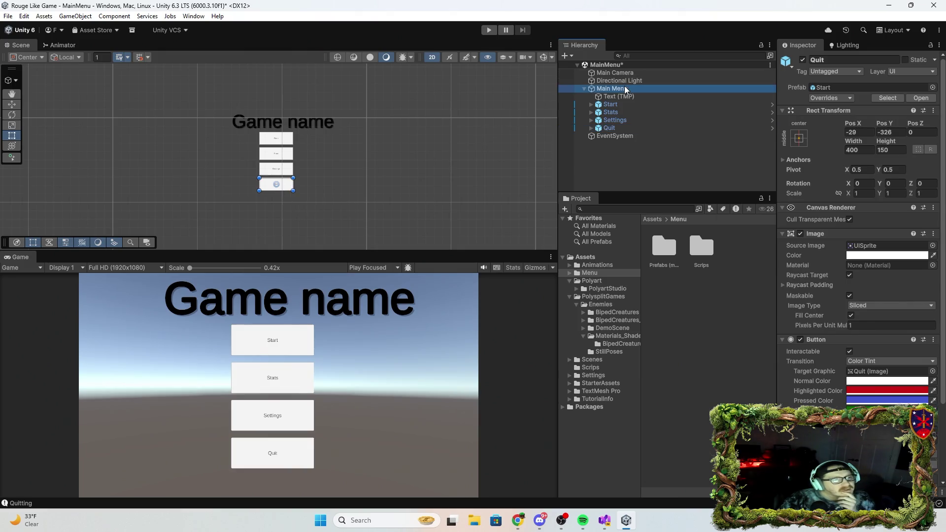
left_click(275, 186)
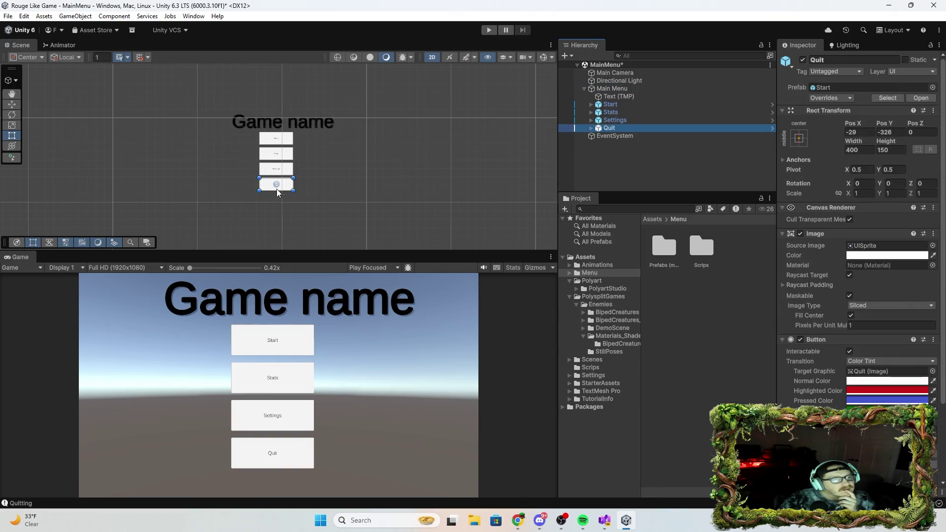
mouse_move(286, 186)
left_mouse_down()
mouse_move(241, 206)
mouse_move(221, 200)
left_mouse_up()
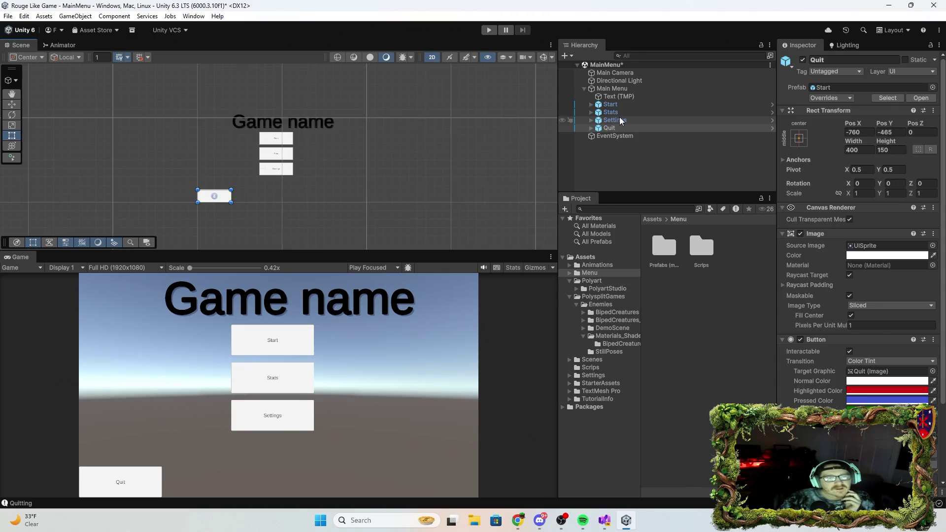
Move the Start, Stats and Settings buttons together slightly lower with the Move tool
left_click(612, 105)
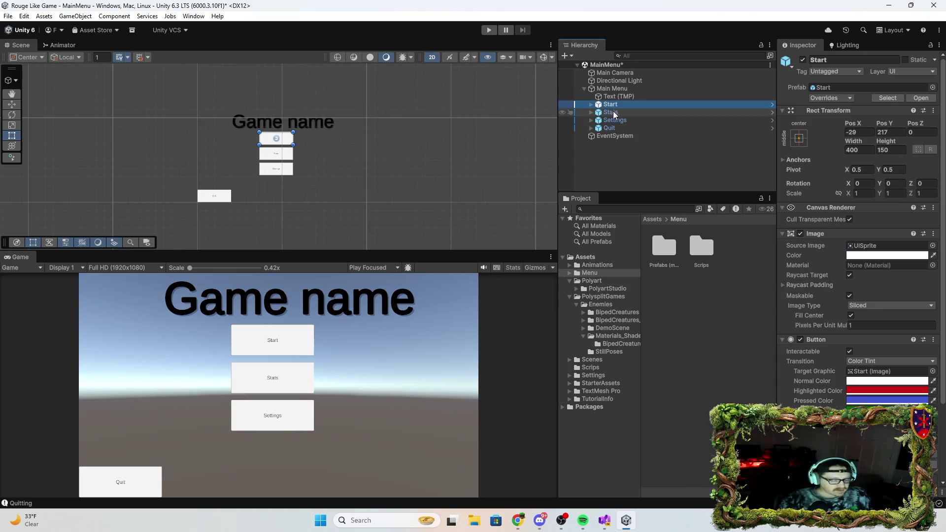
left_click(611, 113, "ctrl")
left_click(615, 120, "ctrl")
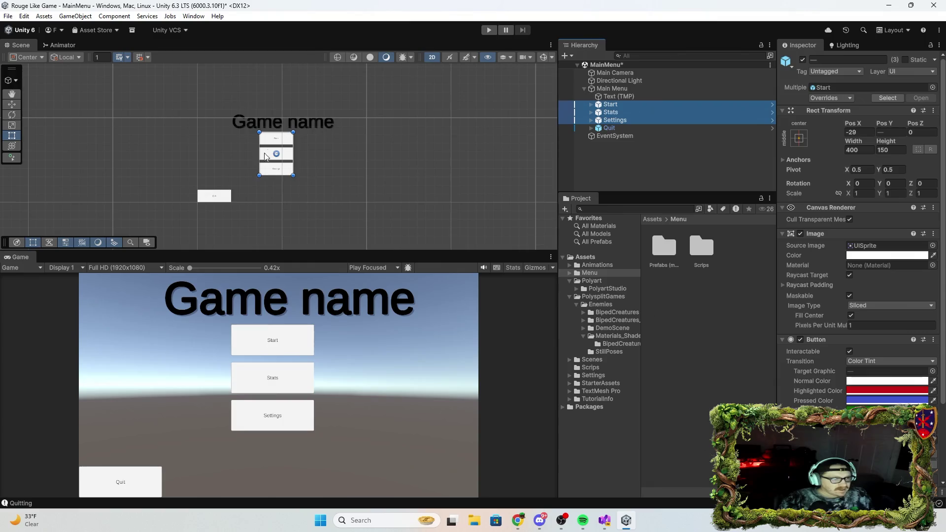
left_click(11, 104)
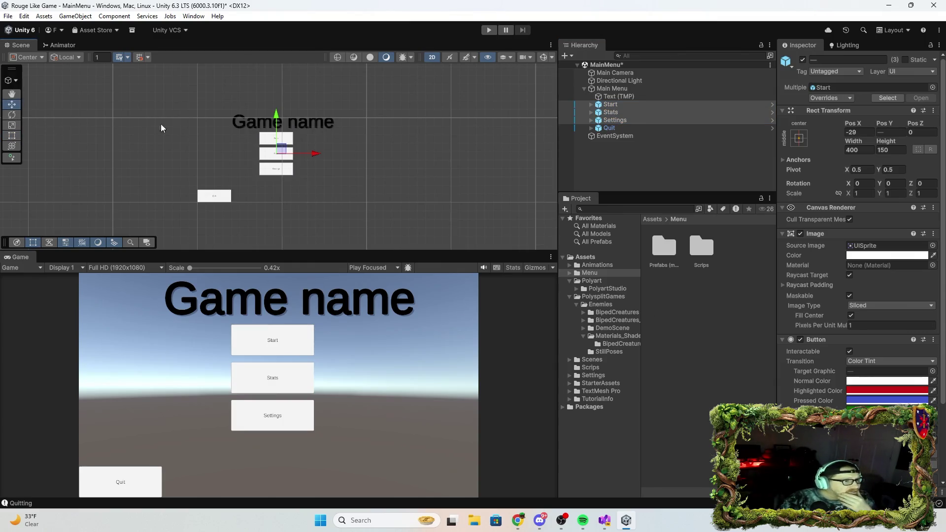
left_click_drag(274, 110, 277, 115)
left_click(299, 124)
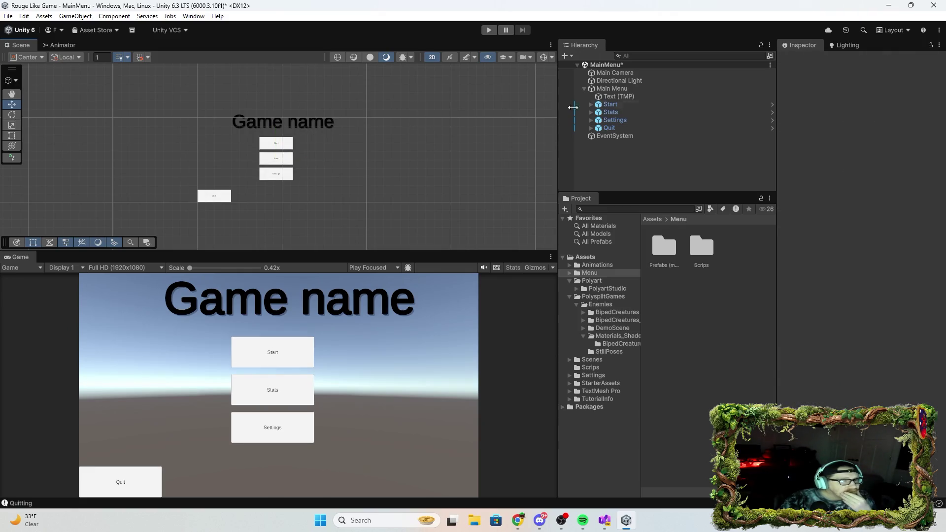
Select the Text (TMP) title object under the Main Menu canvas
left_click(628, 90)
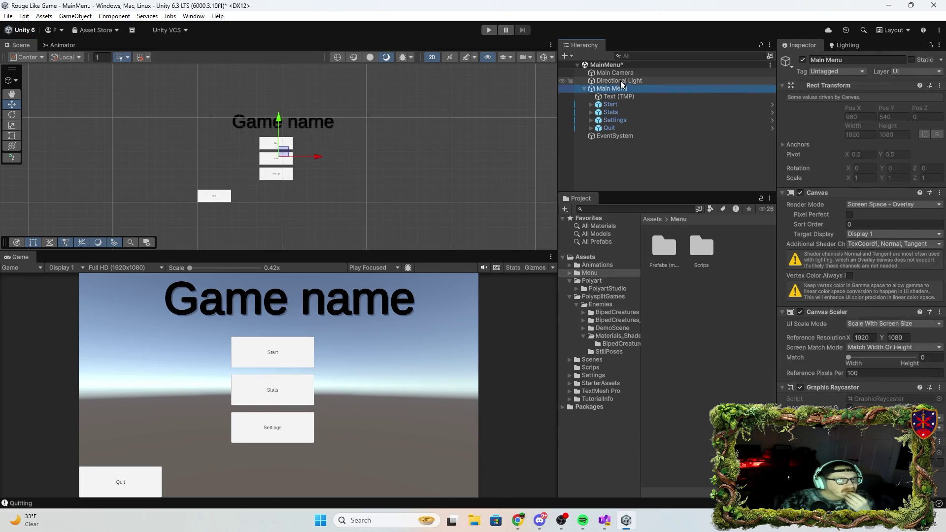
left_click(617, 95)
left_click(584, 88)
left_click(584, 88)
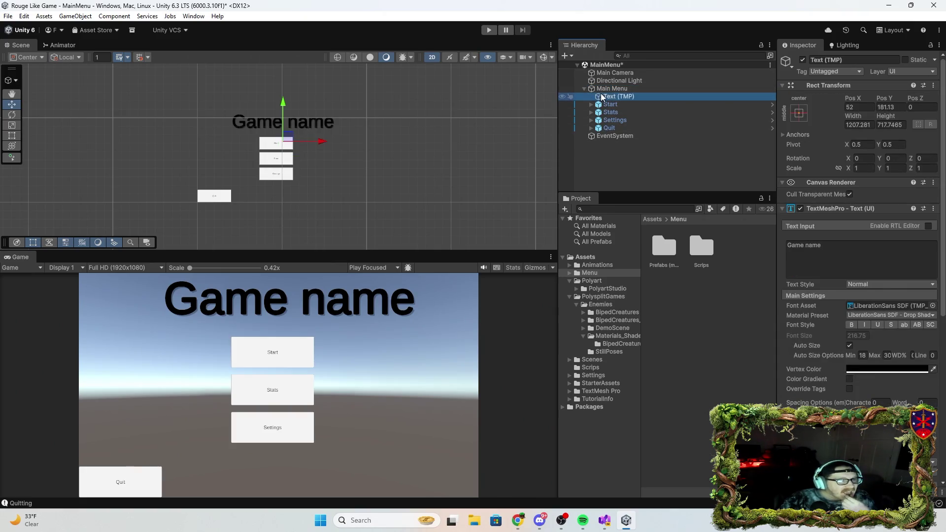
left_click(611, 94)
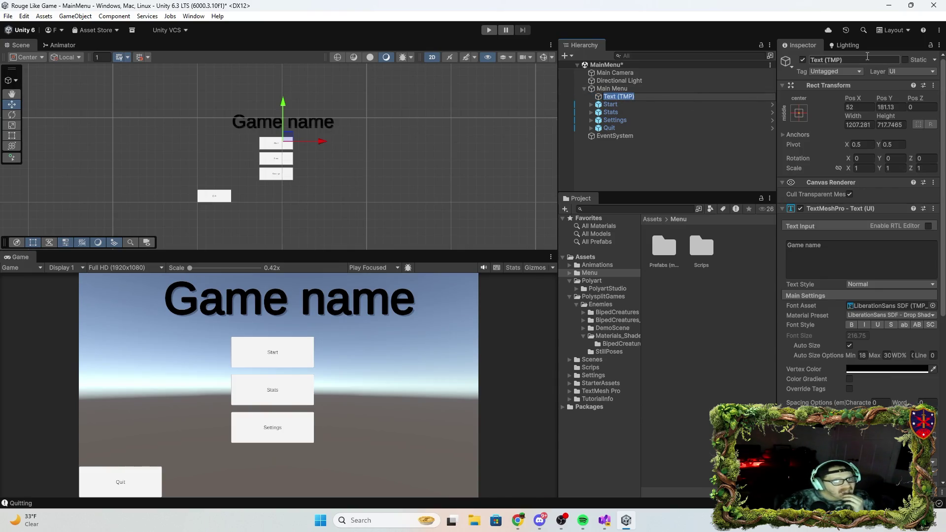
Rename the title object to 'Game nme' and nudge the heading slightly left
left_click(816, 60)
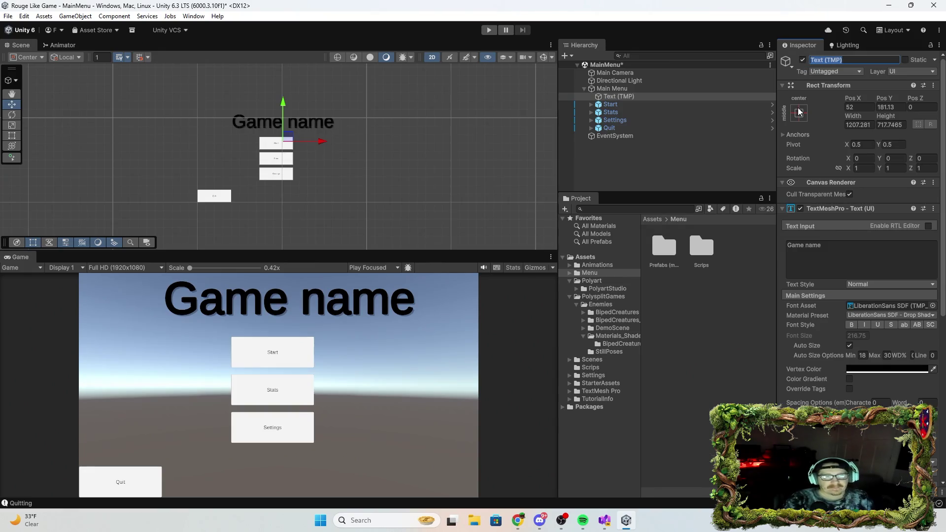
type("Gamer name")
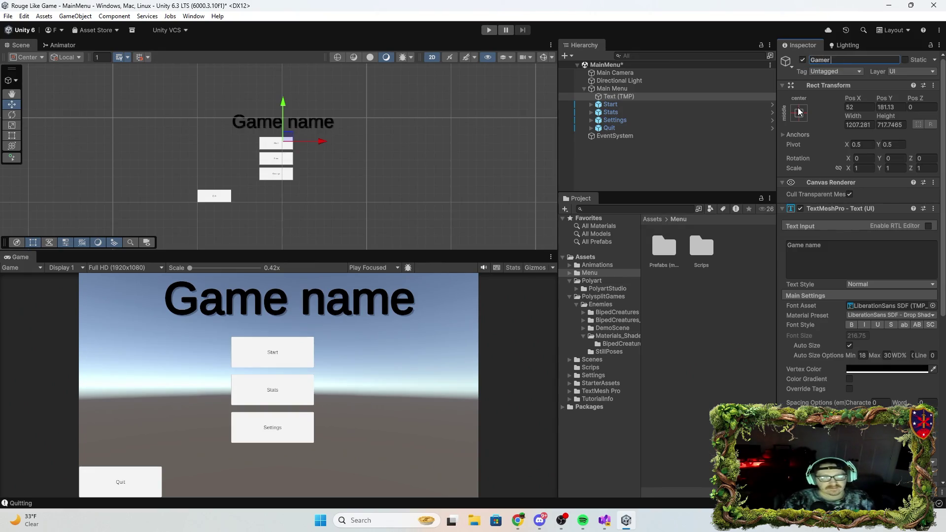
key("BackSpace")
key("BackSpace")
key("BackSpace")
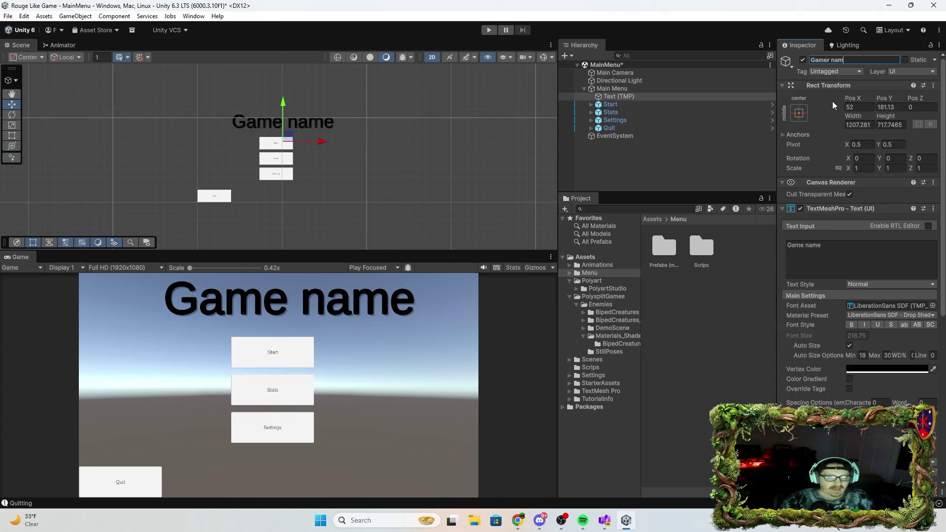
type("na")
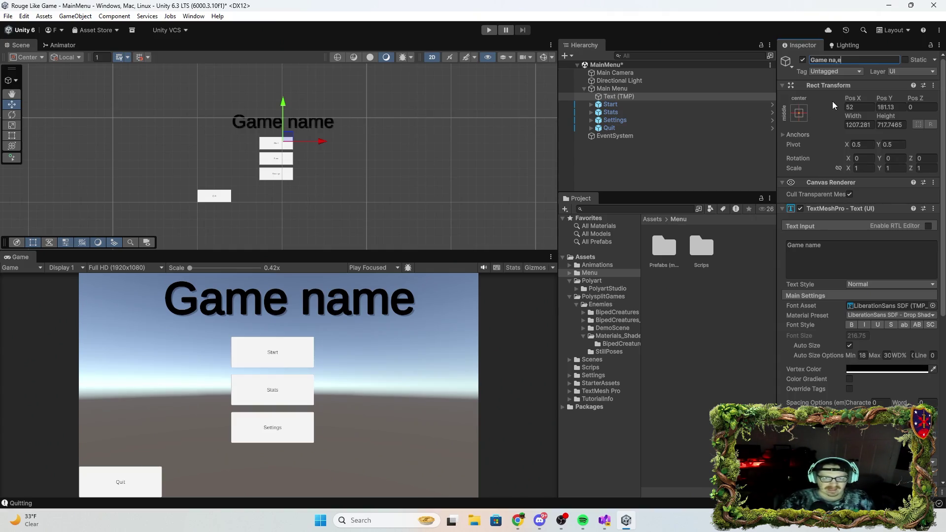
key("BackSpace")
type("me")
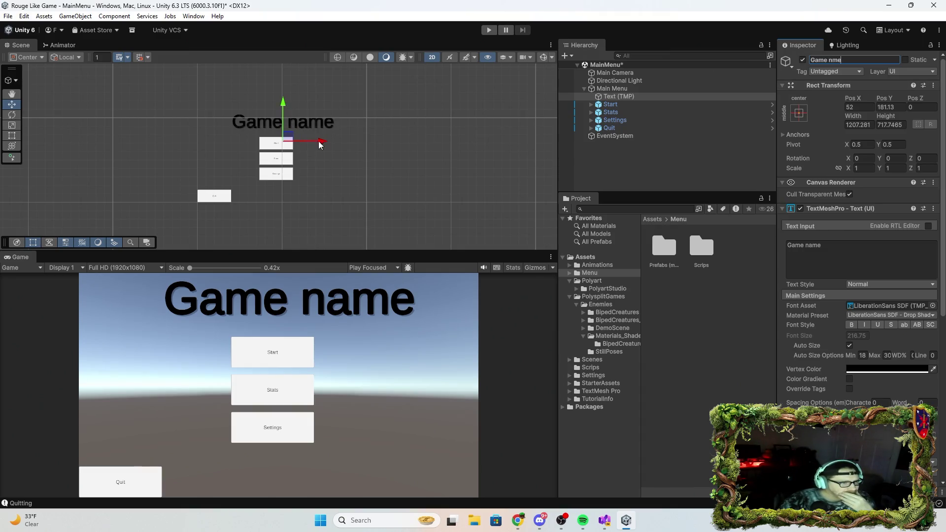
left_click_drag(321, 144, 316, 146)
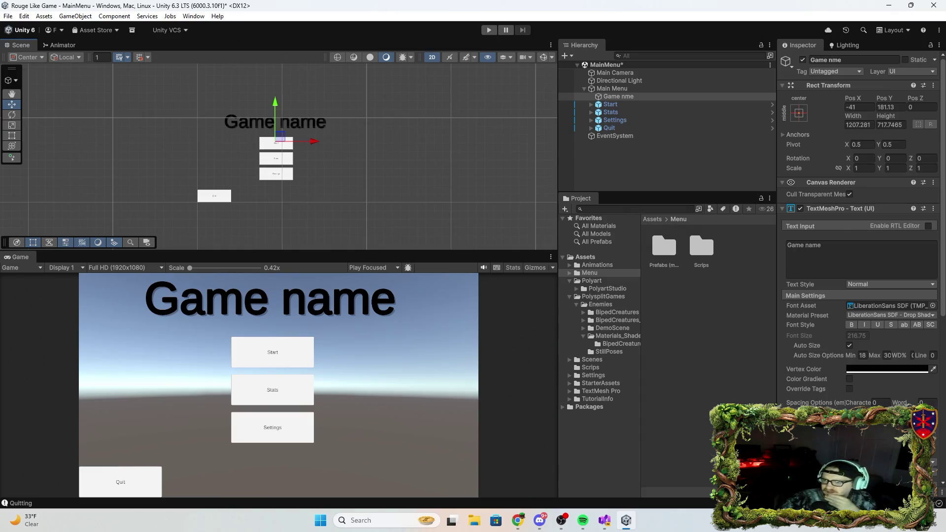
key("alt+Tab")
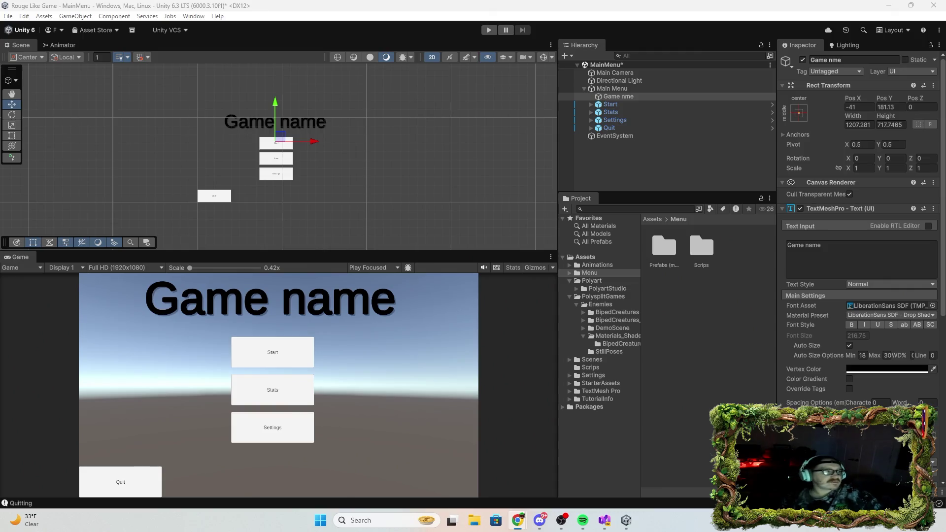
left_click(22, 16)
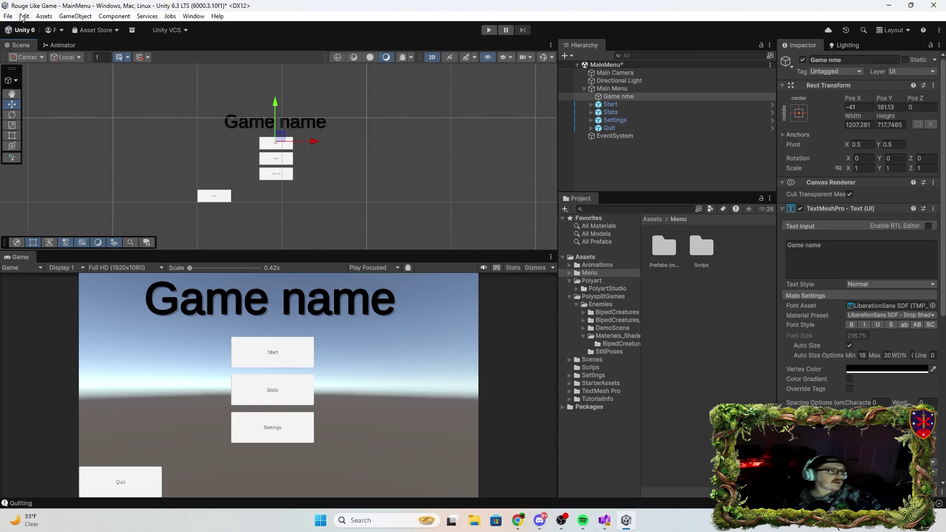
Save the MainMenu scene from the File menu and switch to the browser
left_click(22, 18)
left_click(8, 24)
left_click(8, 18)
left_click(29, 64)
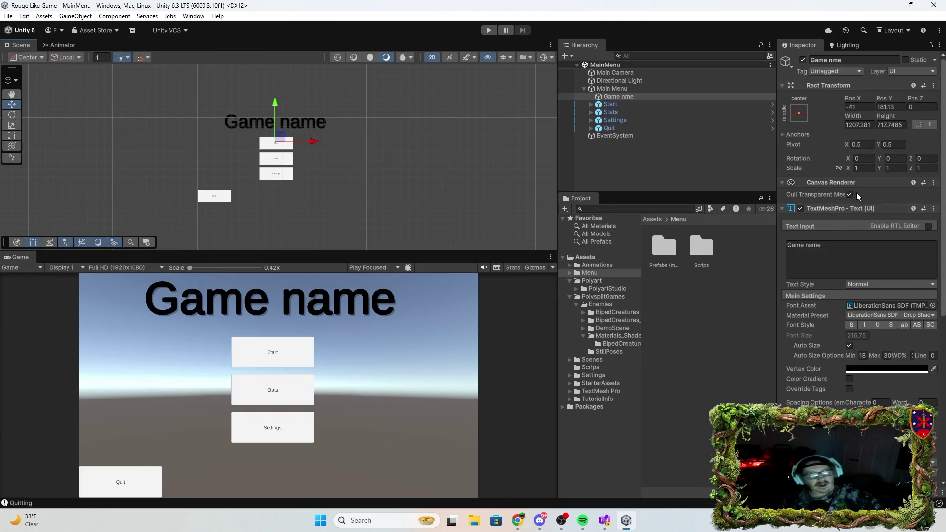
key("alt+Tab")
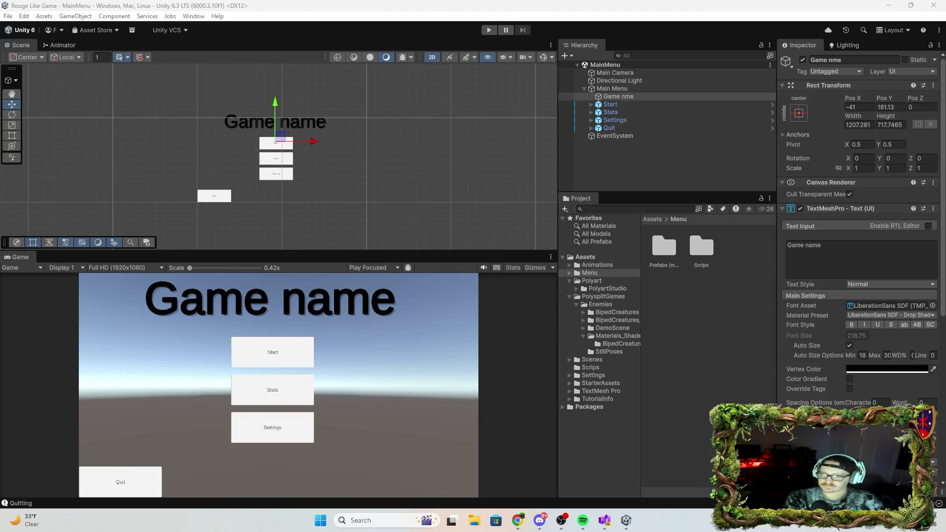
left_click(638, 521)
left_click(638, 521)
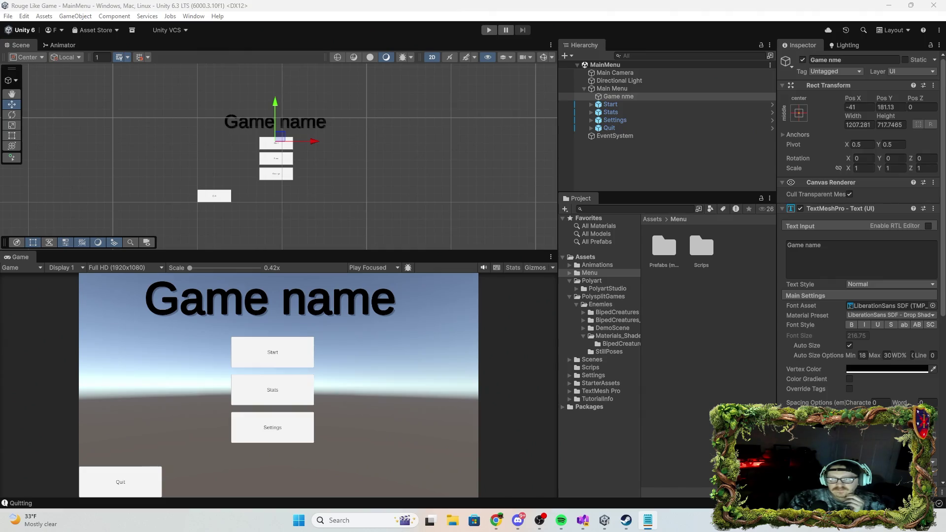
key("alt+Tab")
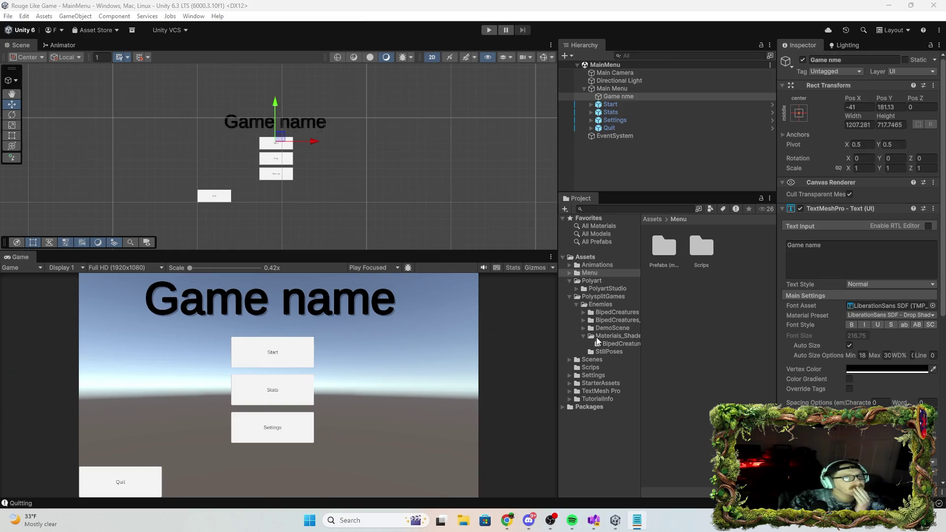
left_click(825, 244)
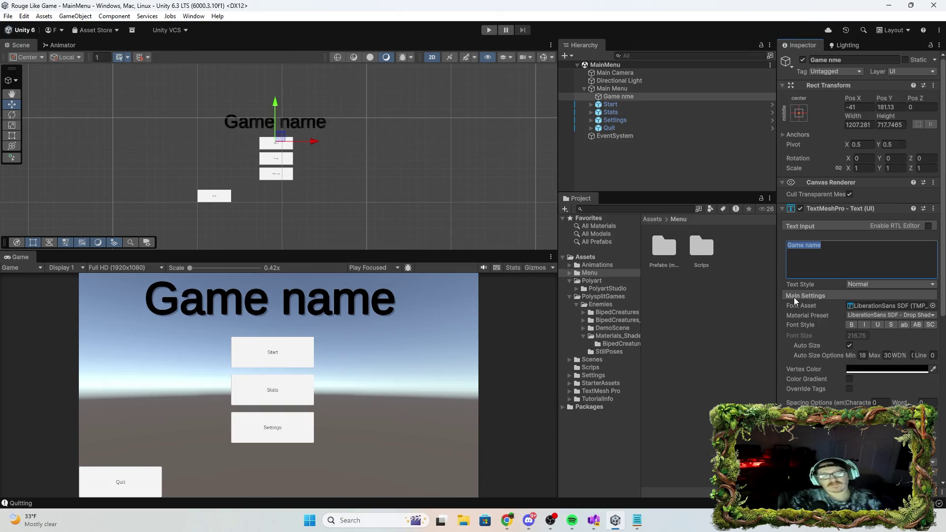
Change the title text to 'Emberfall', then open the BipedCreatures enemy folder
type("Emb")
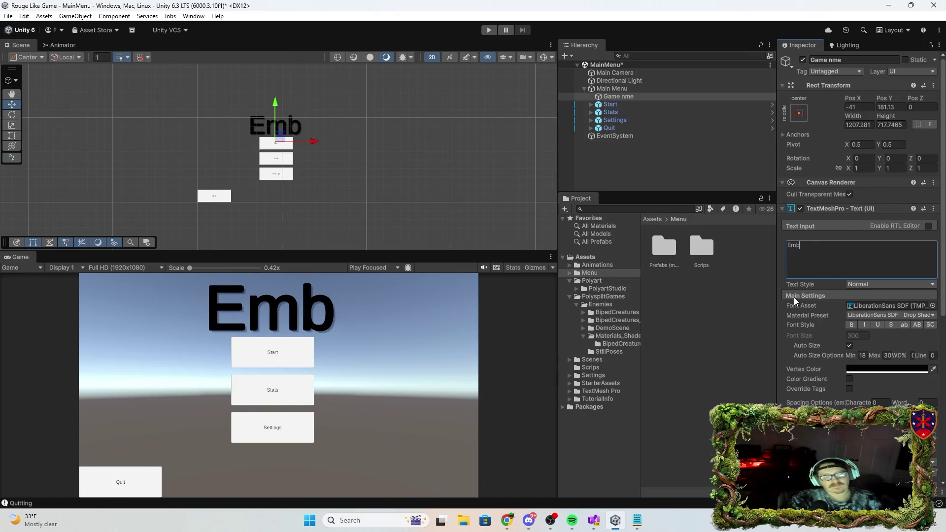
type("erFa")
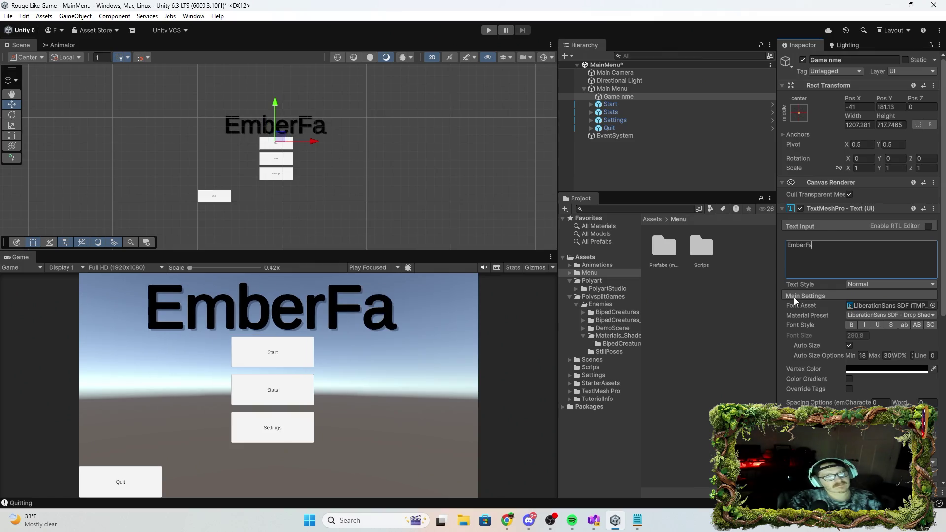
key("BackSpace")
key("BackSpace")
type("fall")
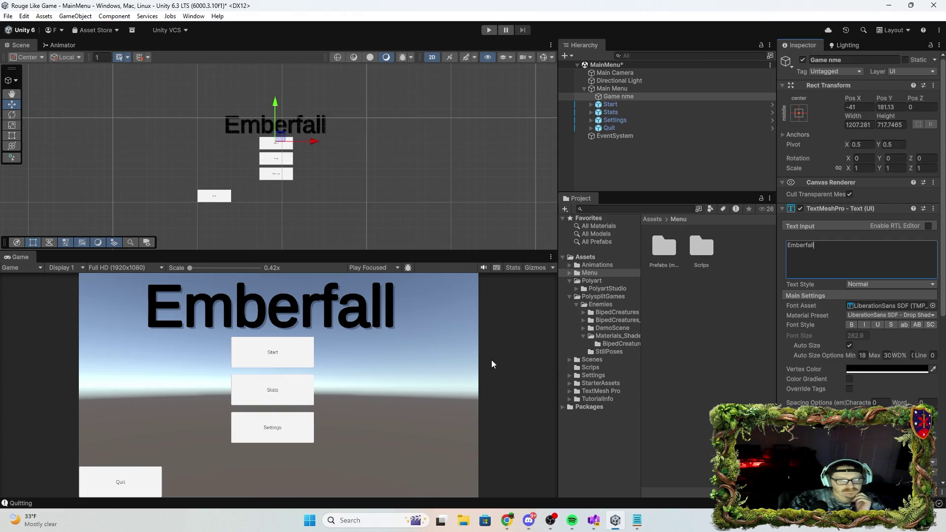
left_click(610, 313)
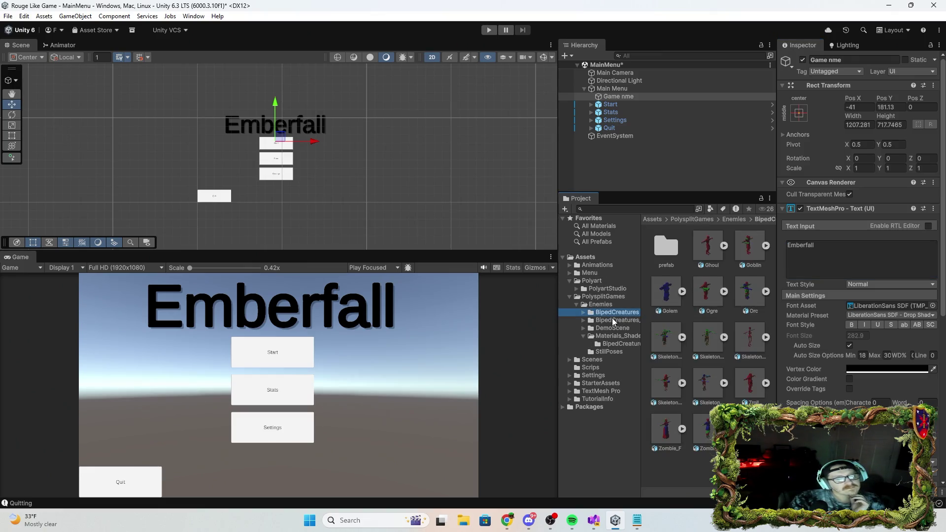
Drag the Golem prefab from the BipedCreatures folder into the MainMenu Hierarchy
left_click(611, 321)
left_click(749, 299)
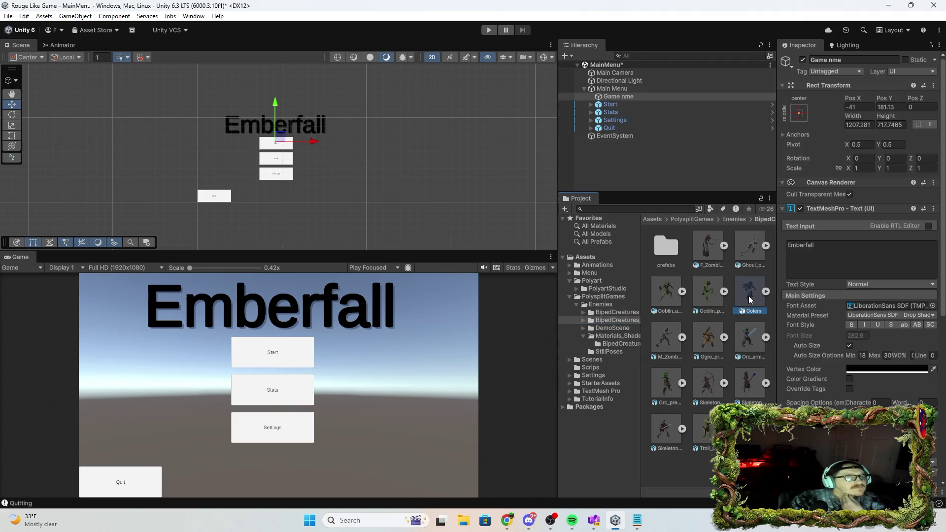
mouse_move(749, 296)
left_mouse_down()
mouse_move(741, 302)
mouse_move(606, 150)
left_mouse_up()
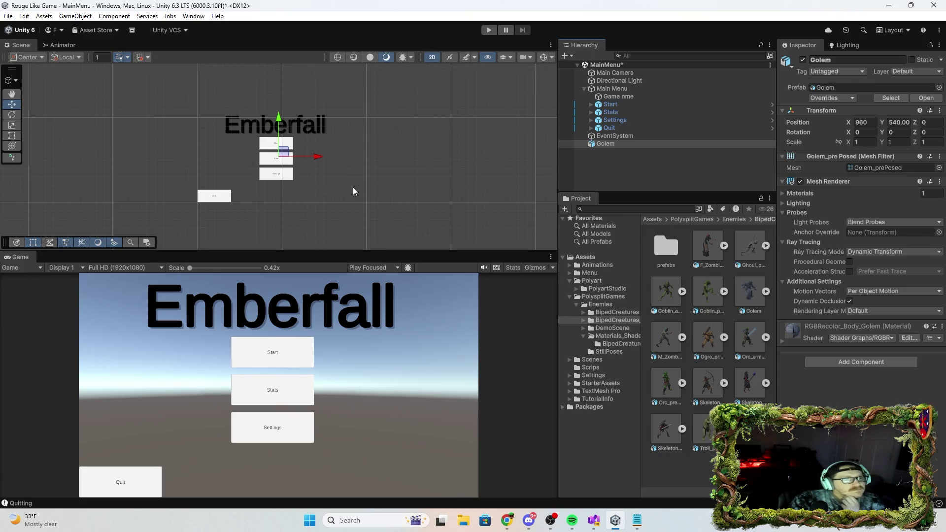
Reposition the Golem vertically to X 960, Y 176, Z 0
scroll(353, 188, "up", 2)
mouse_move(265, 117)
left_mouse_down()
mouse_move(291, 121)
mouse_move(318, 155)
mouse_move(298, 173)
mouse_move(302, 164)
left_mouse_up()
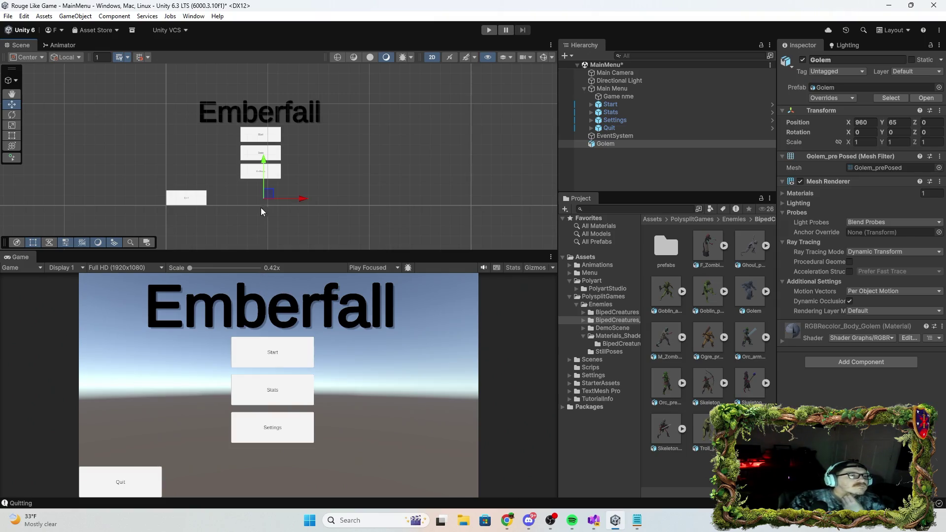
left_click(264, 152)
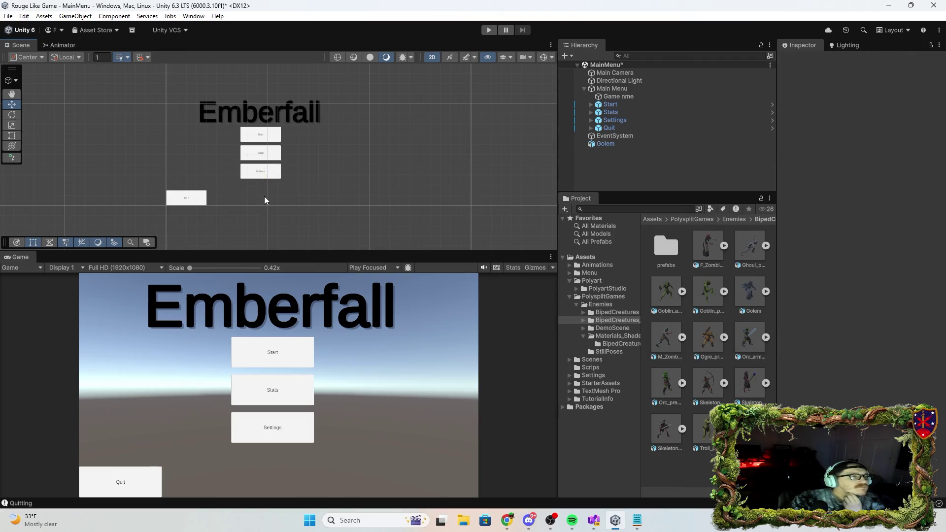
left_click(607, 144)
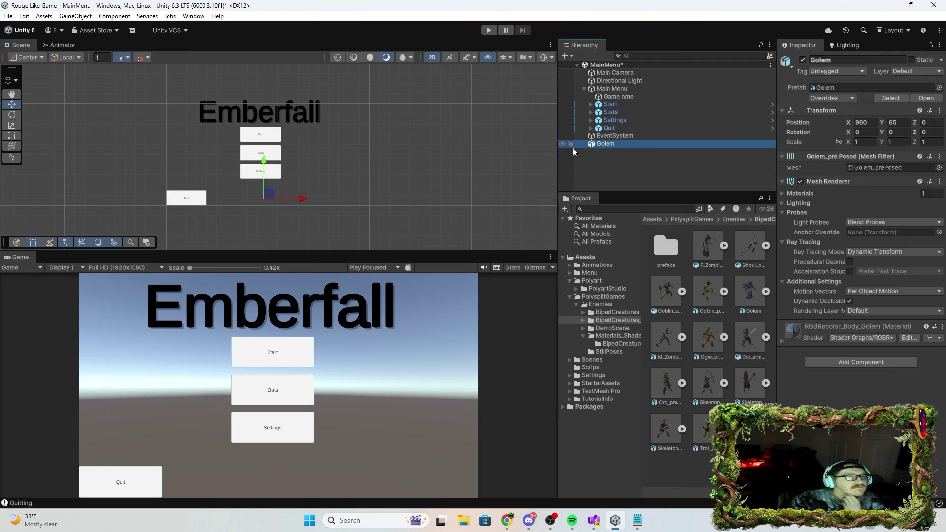
left_click_drag(261, 161, 262, 148)
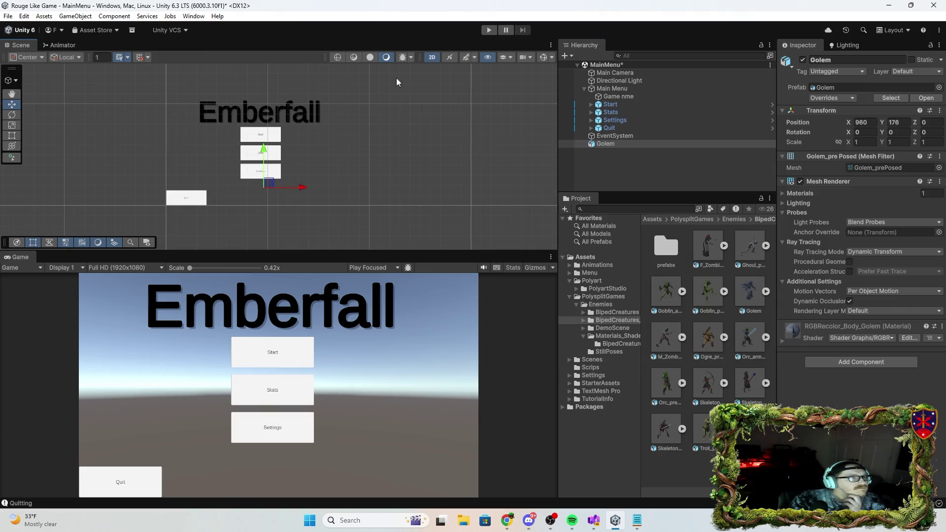
In a 3D scene view, restore the Golem's scale to 400
left_click(431, 59)
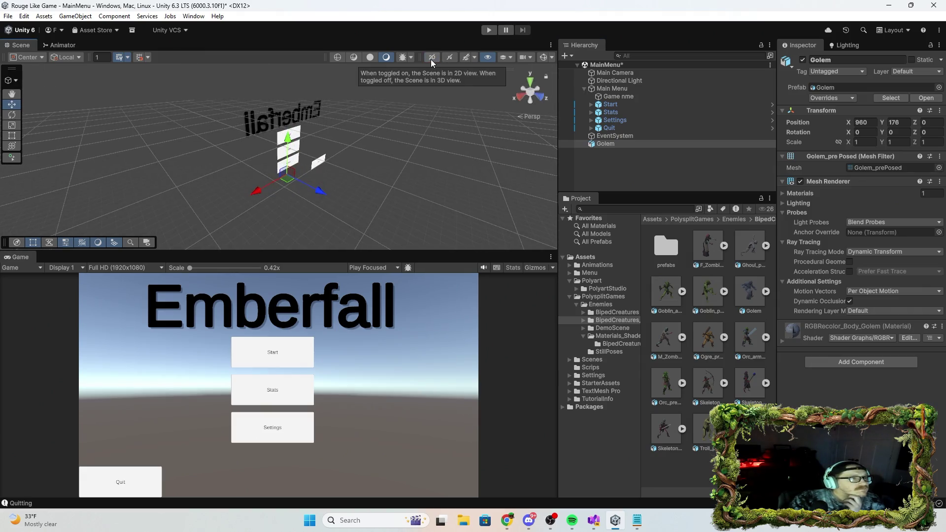
mouse_move(315, 209)
left_mouse_down()
mouse_move(211, 237)
mouse_move(261, 250)
mouse_move(347, 217)
mouse_move(355, 208)
mouse_move(333, 200)
mouse_move(355, 193)
mouse_move(450, 170)
mouse_move(571, 165)
left_mouse_up()
left_click(856, 142)
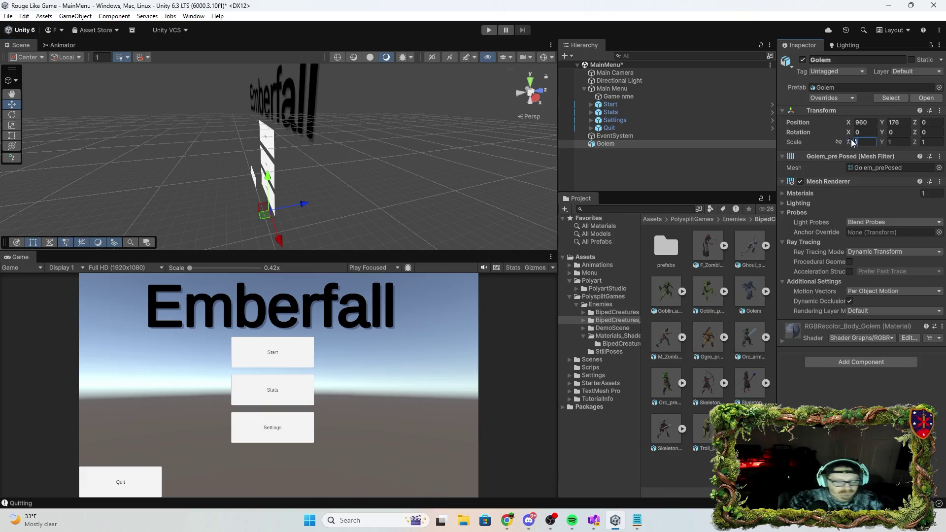
type("3")
left_click(892, 142)
type("4")
left_click(931, 142)
type("5")
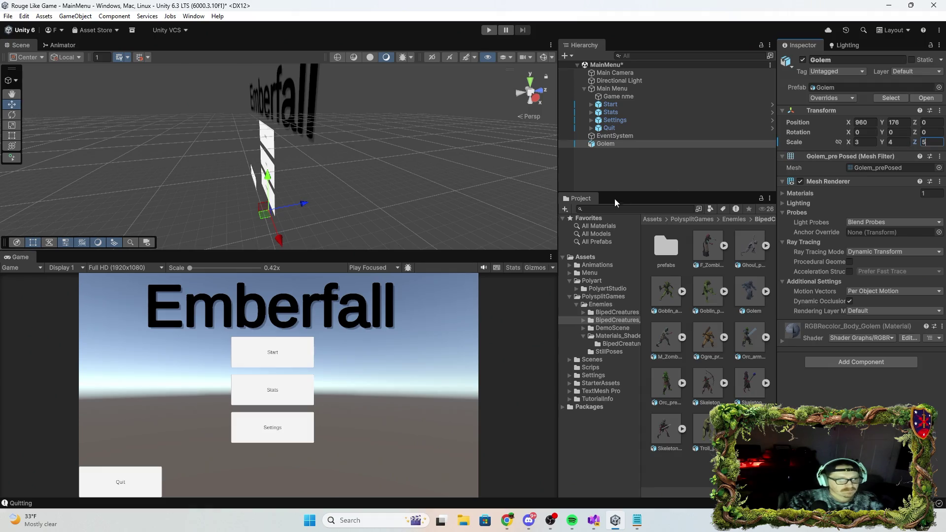
mouse_move(305, 205)
left_mouse_down()
mouse_move(318, 201)
mouse_move(306, 137)
left_mouse_up()
mouse_move(392, 178)
left_mouse_down()
mouse_move(516, 223)
mouse_move(197, 162)
mouse_move(258, 161)
mouse_move(158, 162)
mouse_move(207, 166)
mouse_move(256, 148)
left_mouse_up()
key("ctrl+z")
Move the Golem to X -220, Y -280, Z 780 behind the menu buttons
left_click(258, 134)
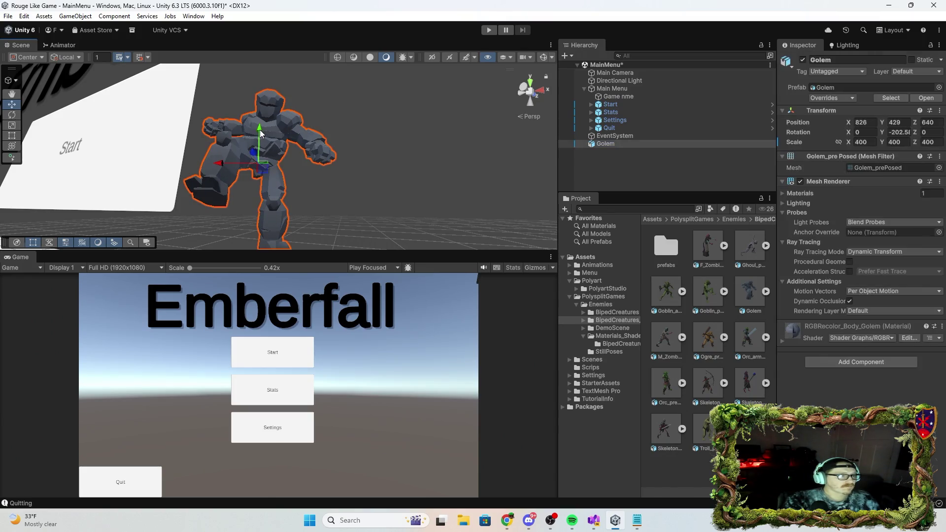
mouse_move(253, 189)
left_mouse_down()
mouse_move(2, 213)
mouse_move(124, 207)
mouse_move(264, 234)
mouse_move(277, 222)
mouse_move(315, 217)
left_mouse_up()
mouse_move(166, 188)
left_mouse_down()
mouse_move(208, 194)
mouse_move(83, 187)
mouse_move(160, 169)
mouse_move(155, 335)
mouse_move(176, 236)
left_mouse_up()
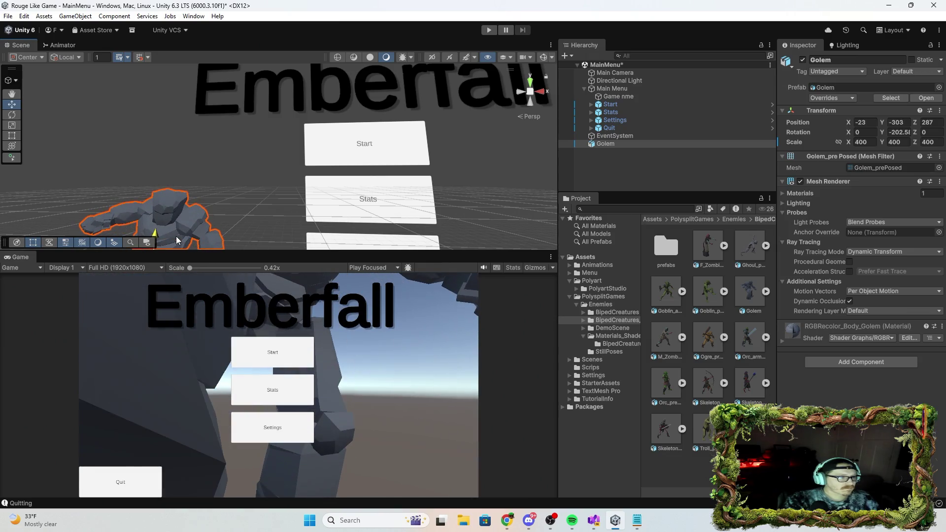
mouse_move(225, 194)
left_mouse_down()
mouse_move(212, 231)
mouse_move(220, 215)
left_mouse_up()
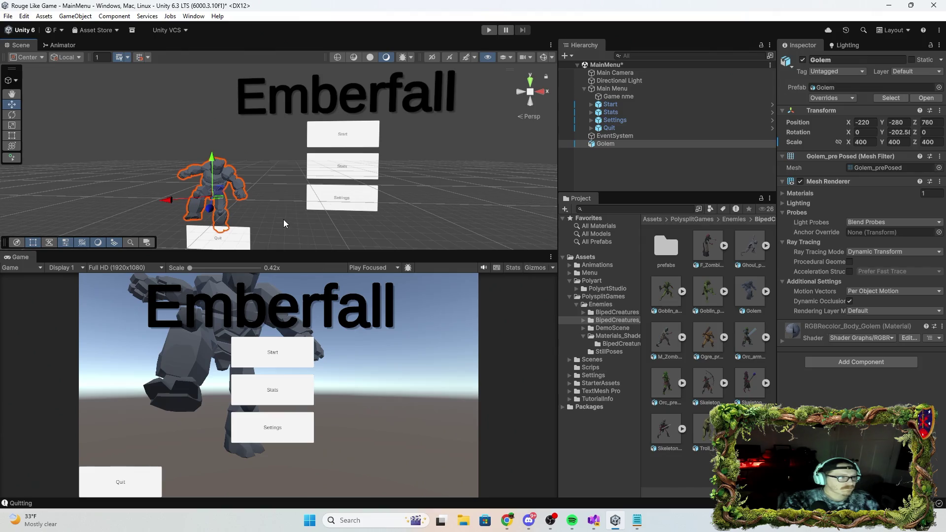
left_click(217, 168)
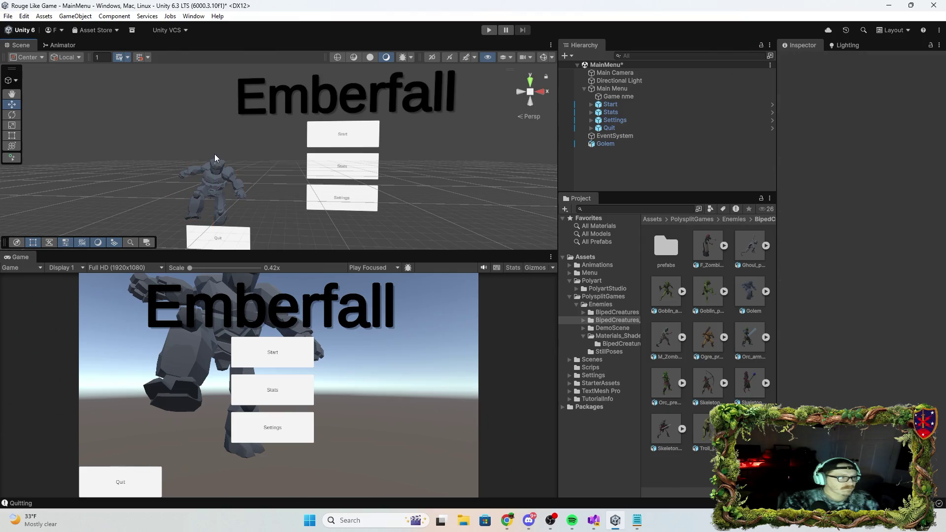
right_click(222, 181)
left_click(219, 178)
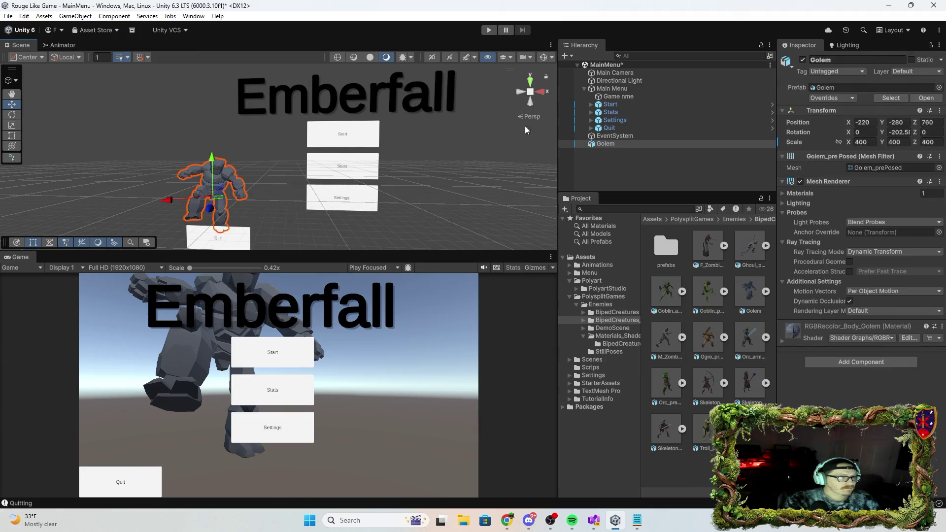
left_click(625, 73)
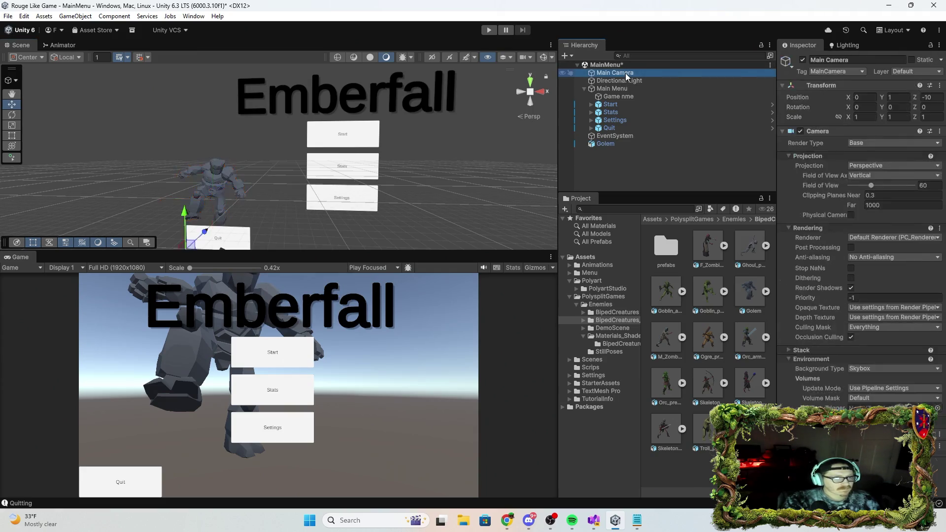
Tilt the Main Camera down to X -24 and move the Golem closer to it
mouse_move(368, 220)
left_mouse_down()
mouse_move(306, 250)
mouse_move(300, 266)
mouse_move(354, 340)
mouse_move(406, 285)
mouse_move(373, 262)
mouse_move(385, 247)
left_mouse_up()
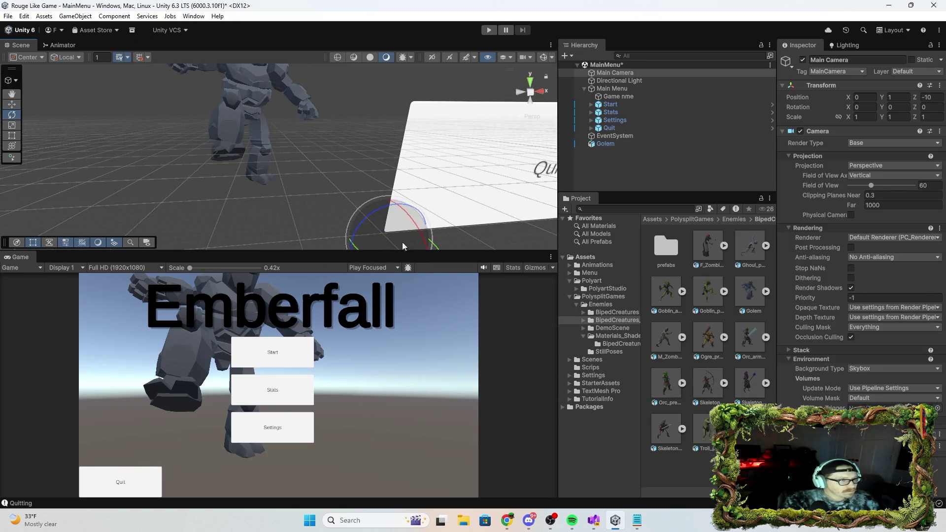
mouse_move(407, 214)
left_mouse_down()
mouse_move(458, 267)
mouse_move(436, 246)
left_mouse_up()
left_click(14, 105)
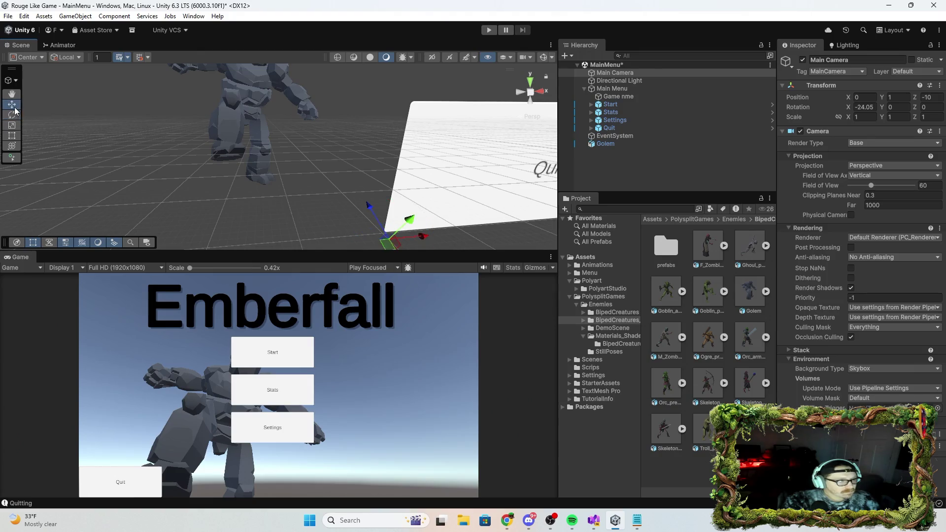
left_click(248, 94)
left_click_drag(269, 122, 318, 139)
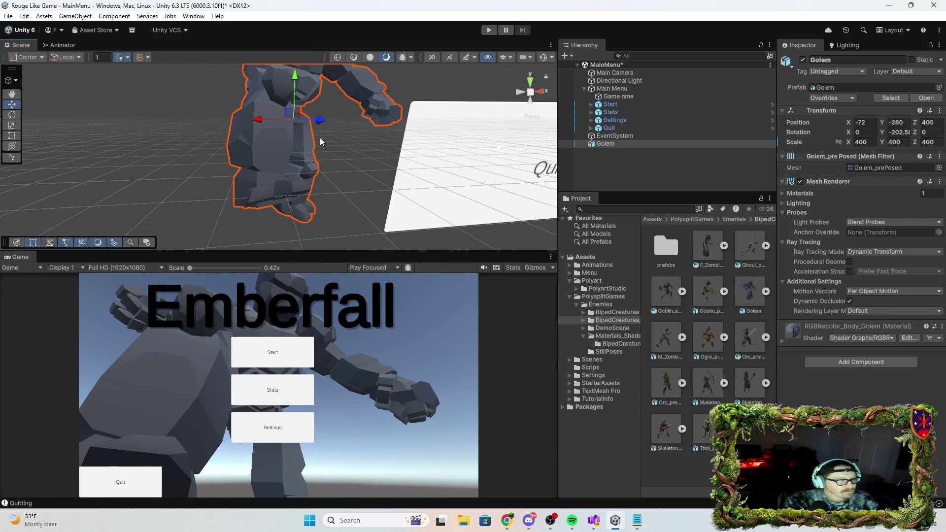
left_click_drag(341, 195, 377, 209)
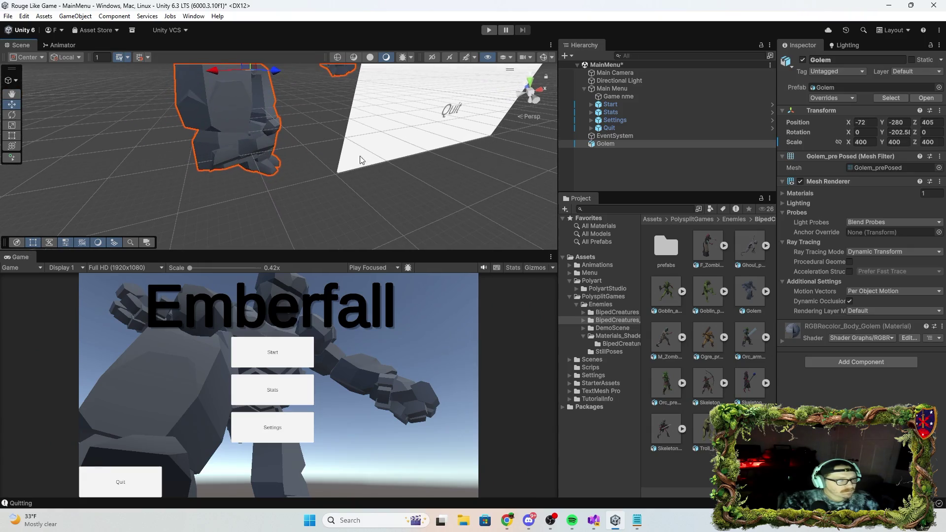
Reposition the Main Camera vertically, then bring up the Lighting window's Environment settings
left_click(611, 89)
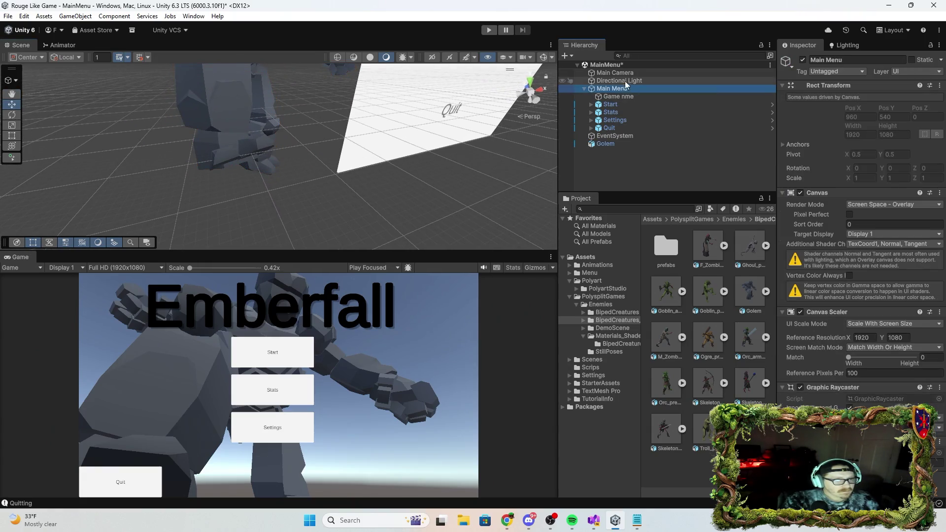
left_click(616, 72)
mouse_move(363, 159)
left_mouse_down()
mouse_move(341, 183)
mouse_move(309, 164)
mouse_move(355, 201)
mouse_move(422, 220)
mouse_move(393, 204)
mouse_move(371, 224)
left_mouse_up()
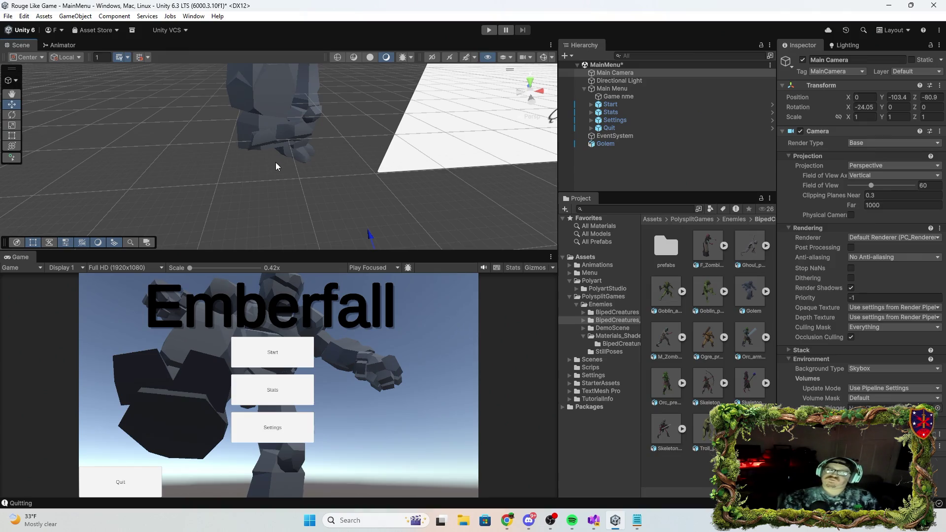
left_click_drag(416, 204, 434, 183)
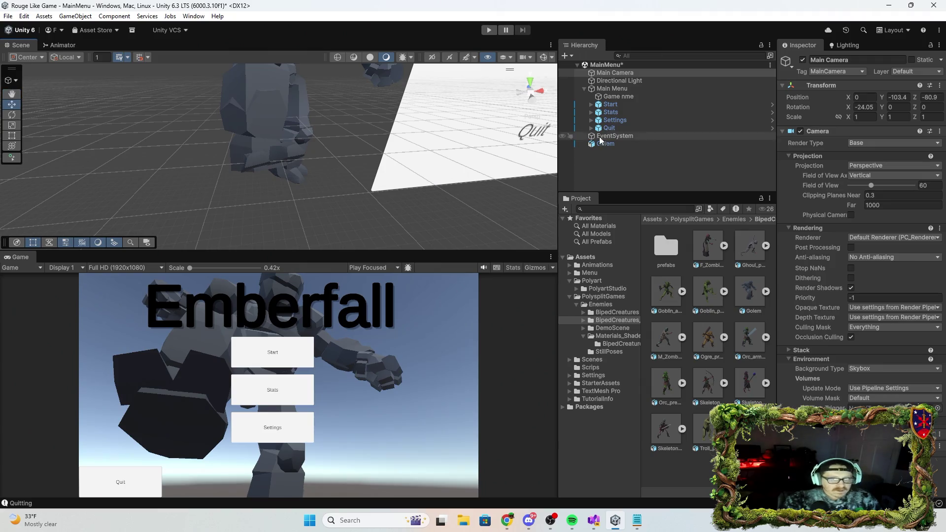
left_click(622, 81)
left_click(625, 89)
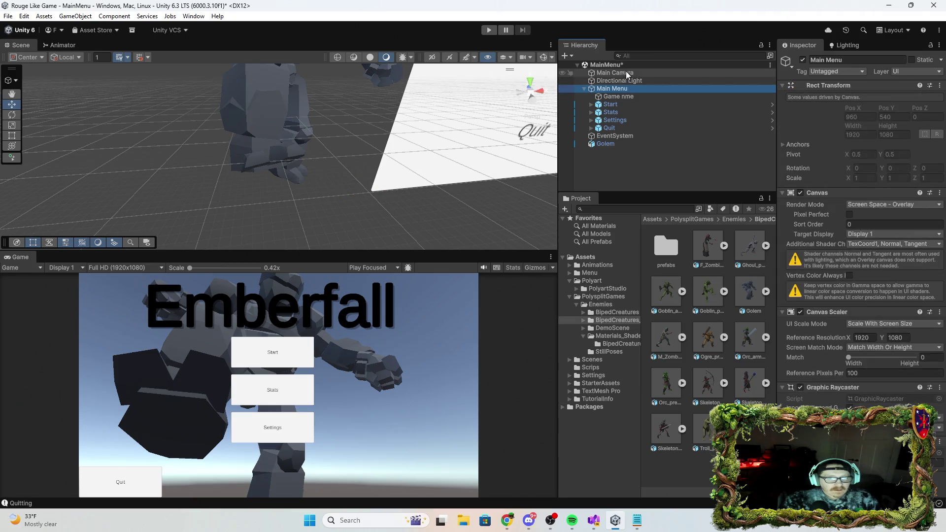
left_click(625, 73)
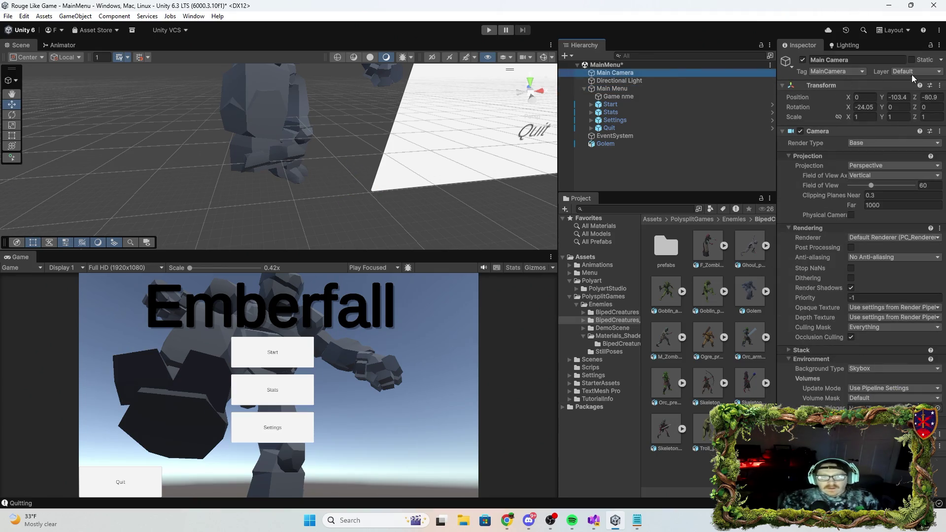
left_click(856, 46)
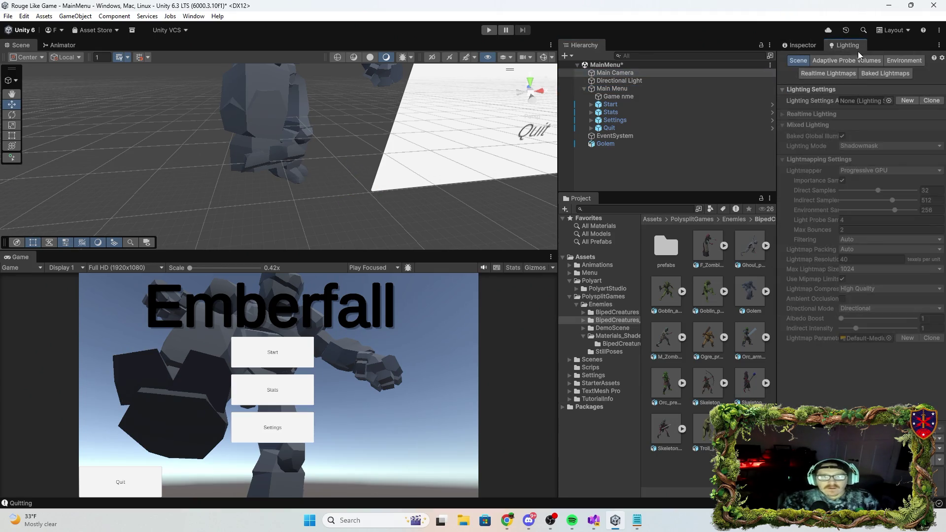
left_click(897, 61)
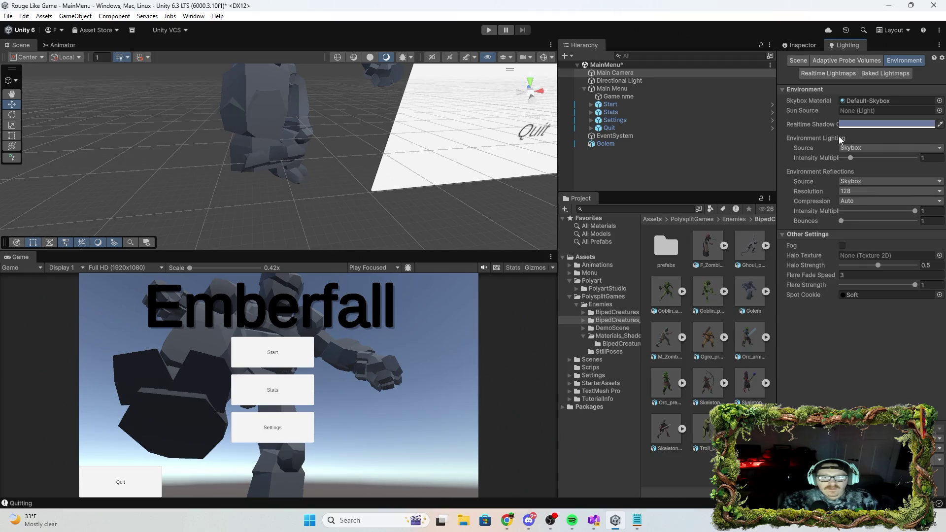
Enable scene fog and set its colour to dark red 6A252C
left_click(843, 245)
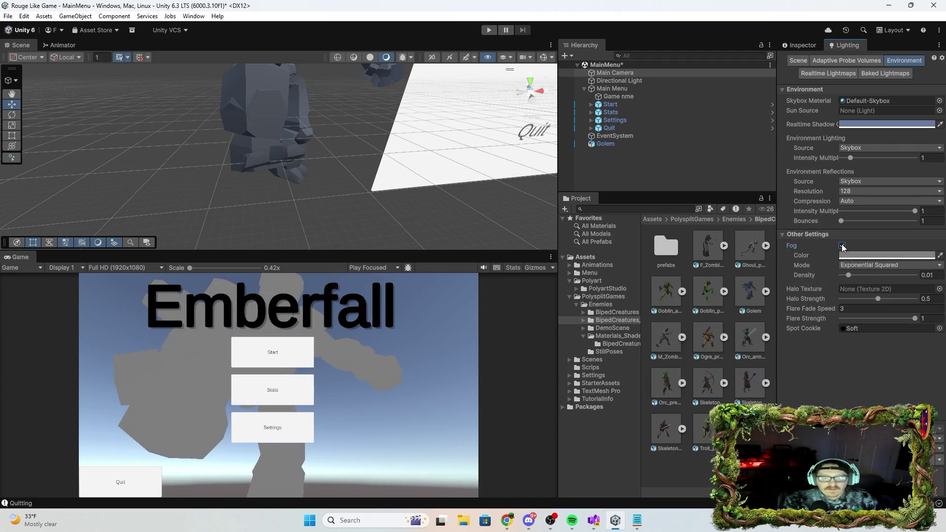
left_click(905, 257)
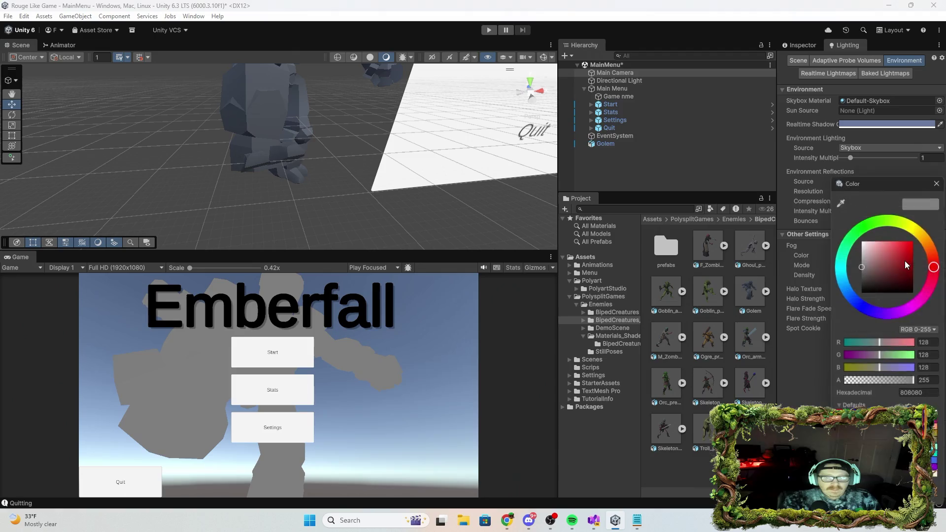
mouse_move(864, 266)
left_mouse_down()
mouse_move(909, 264)
mouse_move(850, 266)
mouse_move(856, 259)
left_mouse_up()
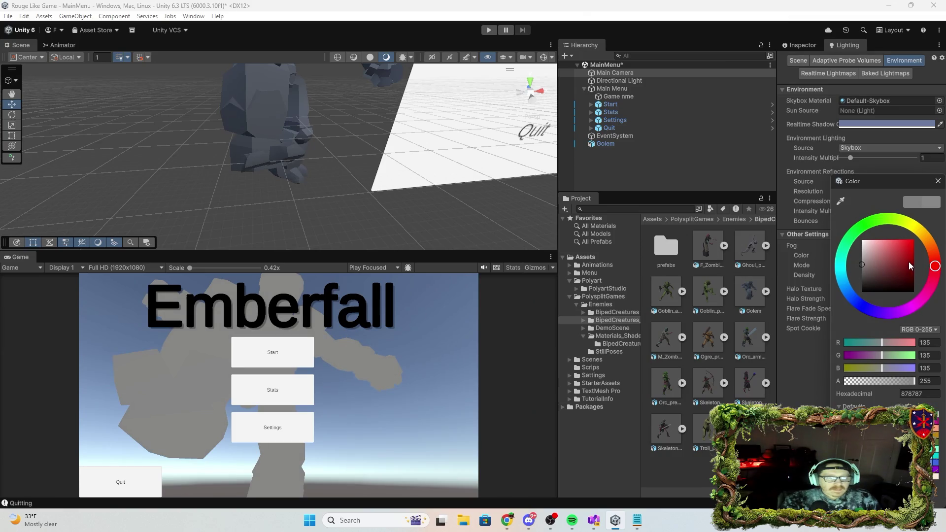
mouse_move(935, 266)
left_mouse_down()
mouse_move(936, 275)
mouse_move(934, 253)
left_mouse_up()
left_click(935, 271)
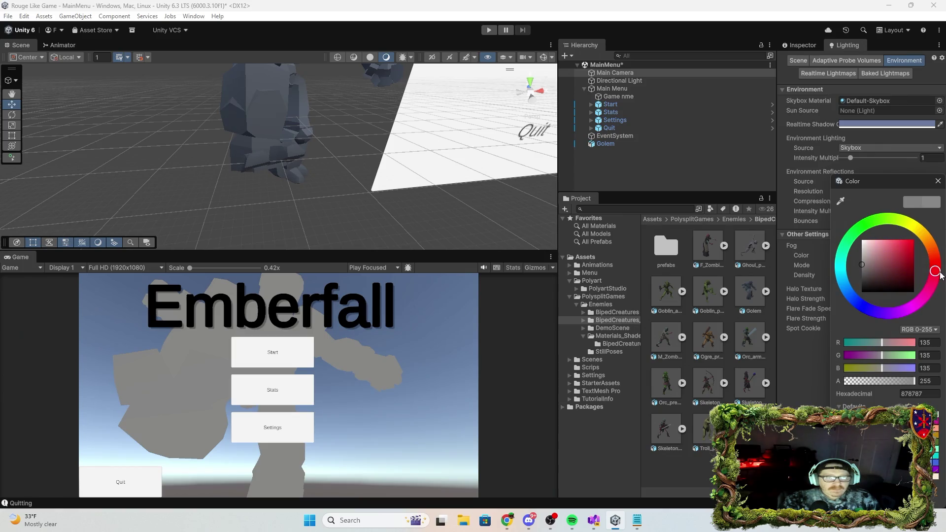
left_click_drag(865, 271, 897, 275)
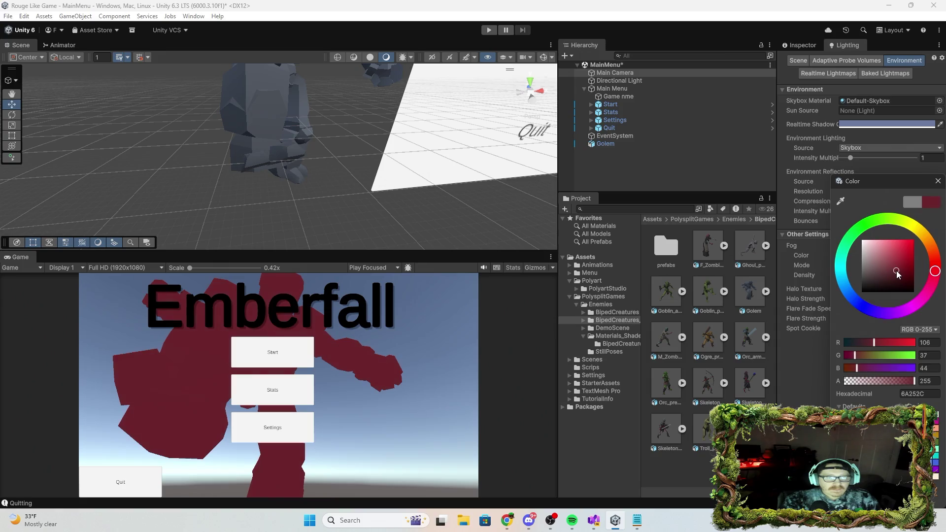
left_click(938, 181)
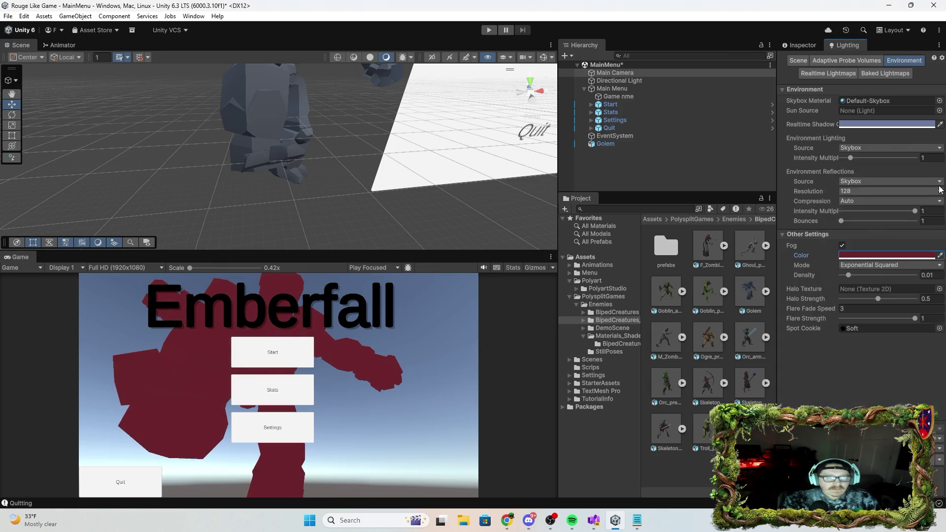
Keep the fog mode at Exponential Squared and re-expand the Other Settings section
left_click(898, 265)
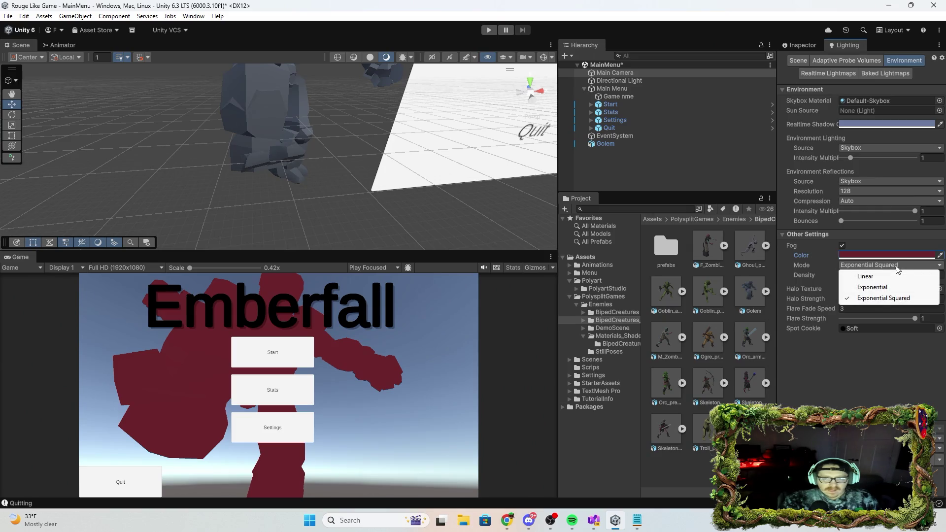
left_click(874, 236)
left_click(816, 235)
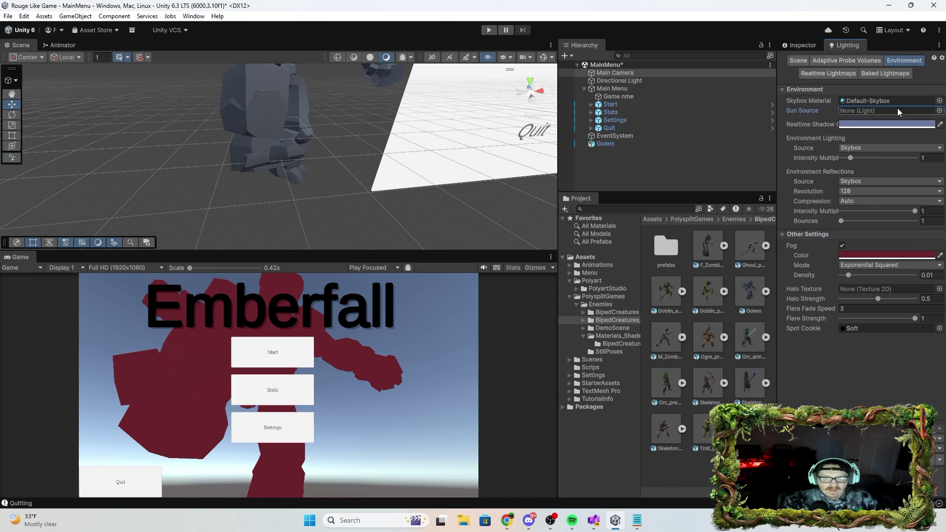
Make SkyboxLiteWarm_Custom the skybox material and switch scene fog off
left_click(940, 111)
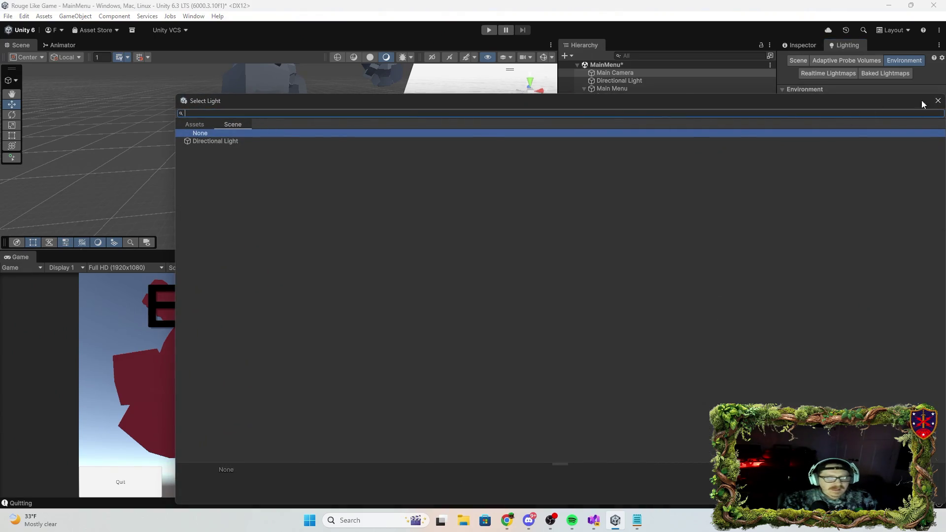
left_click(938, 101)
left_click(941, 105)
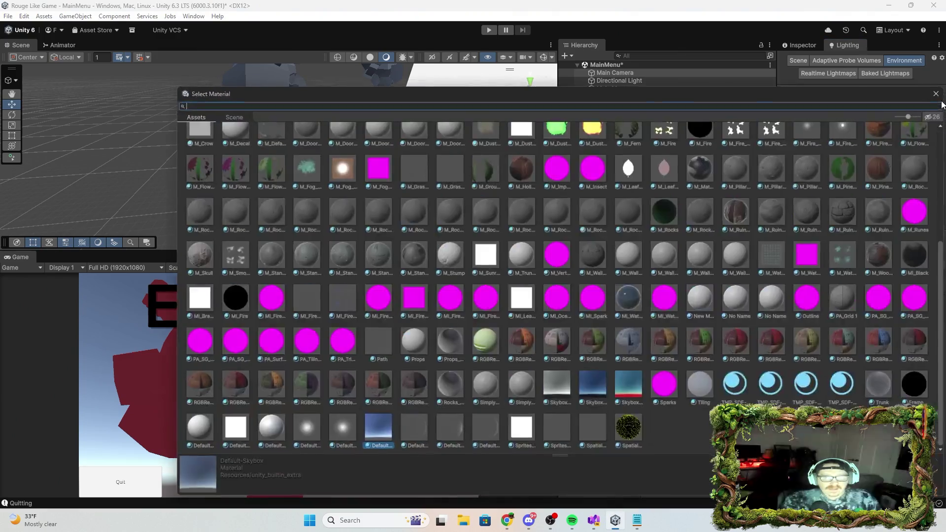
left_click(625, 386)
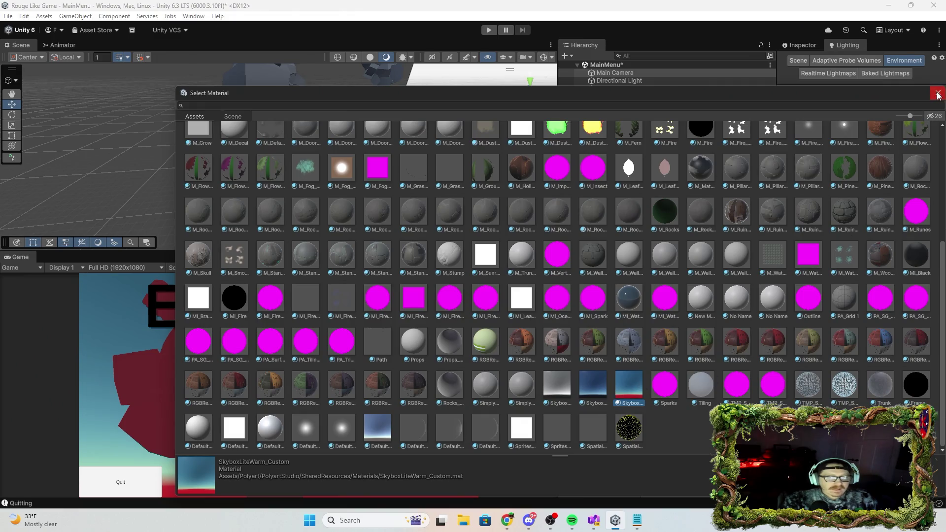
left_click(938, 94)
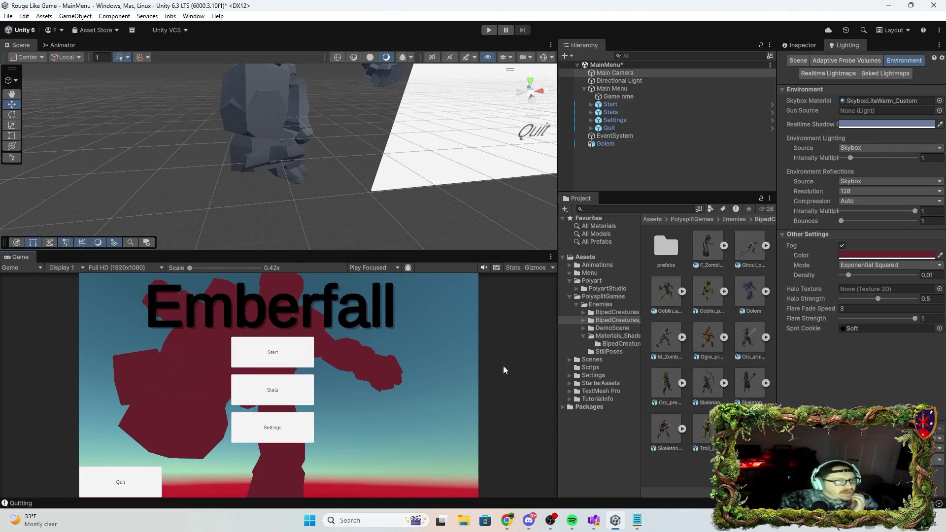
left_click(843, 245)
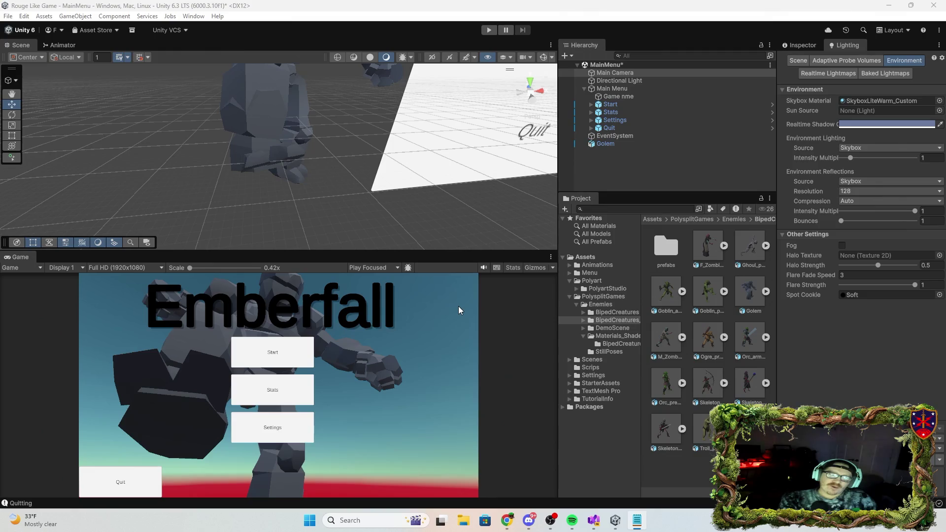
Slide the Golem left, push it back in depth, and turn it around its vertical axis
mouse_move(410, 213)
left_mouse_down()
mouse_move(399, 207)
mouse_move(414, 187)
mouse_move(387, 108)
mouse_move(378, 123)
mouse_move(384, 148)
mouse_move(389, 141)
left_mouse_up()
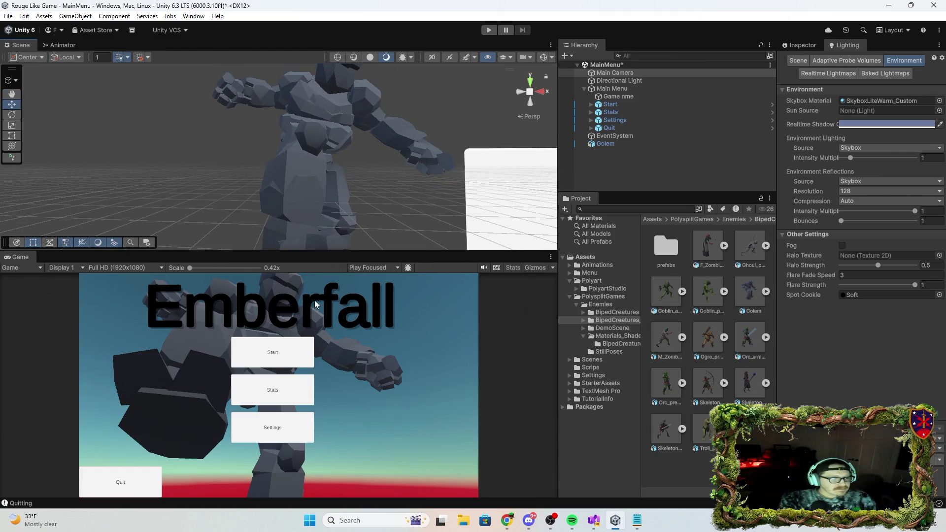
left_click(342, 133)
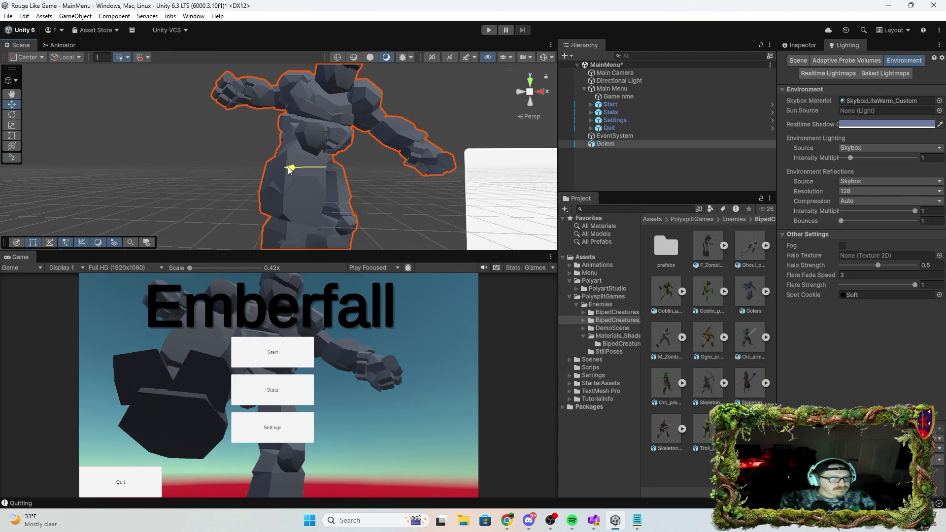
left_click_drag(288, 170, 247, 172)
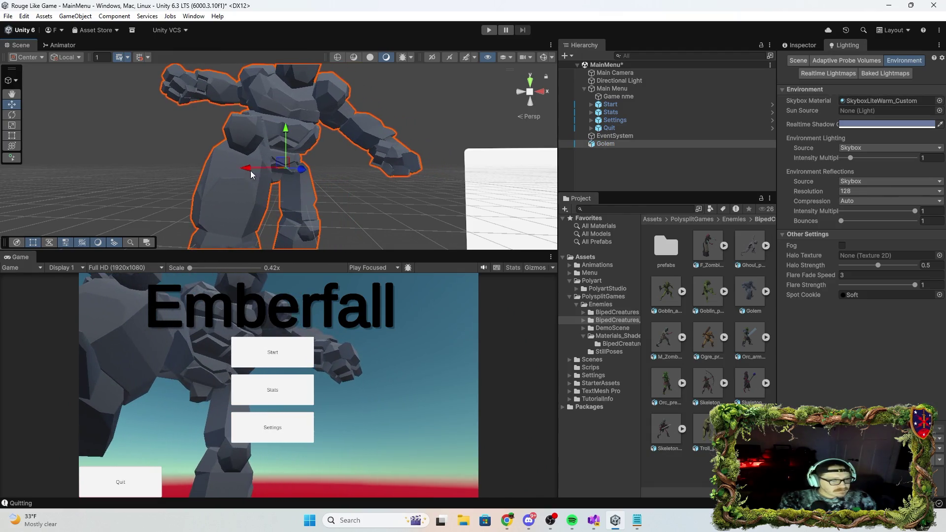
mouse_move(304, 170)
left_mouse_down()
mouse_move(251, 170)
mouse_move(489, 175)
left_mouse_up()
left_click(18, 114)
left_click_drag(451, 167, 303, 176)
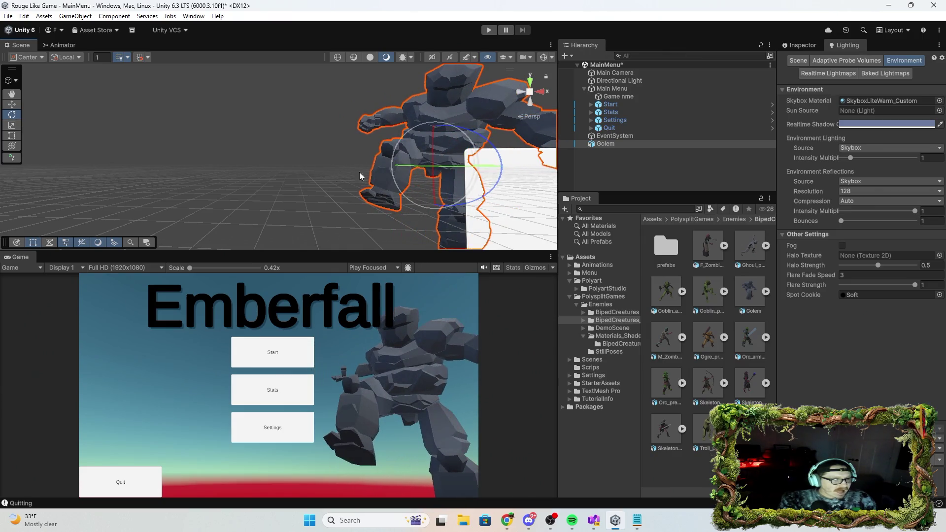
key("w")
mouse_move(390, 171)
left_mouse_down()
mouse_move(360, 172)
mouse_move(394, 173)
mouse_move(386, 172)
left_mouse_up()
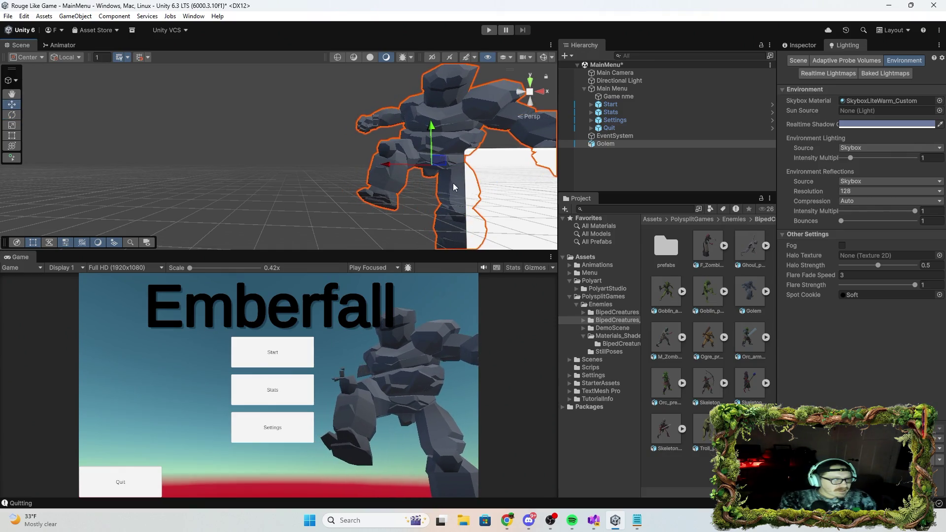
mouse_move(452, 186)
left_mouse_down()
mouse_move(572, 187)
mouse_move(347, 176)
mouse_move(453, 255)
mouse_move(459, 287)
mouse_move(433, 256)
left_mouse_up()
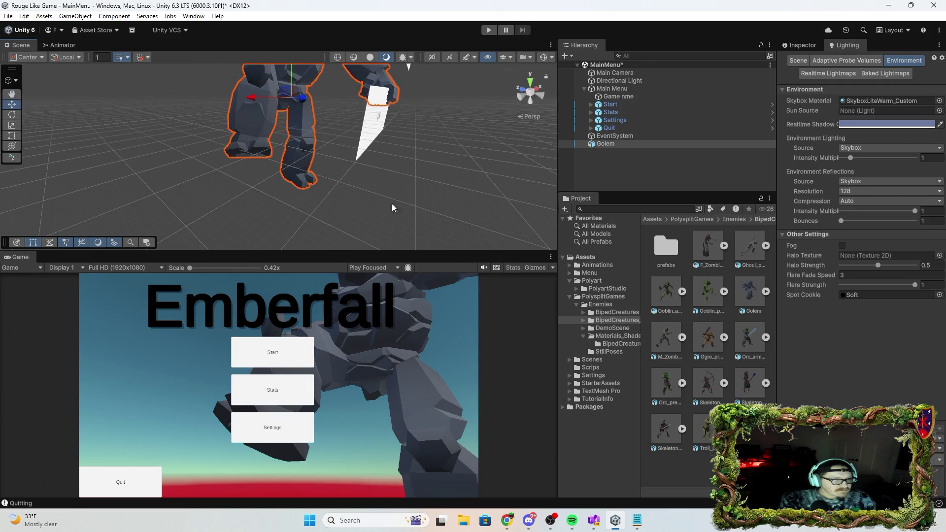
Rotate the Main Camera so the Golem looms behind the Start, Stats and Settings buttons
left_click(613, 73)
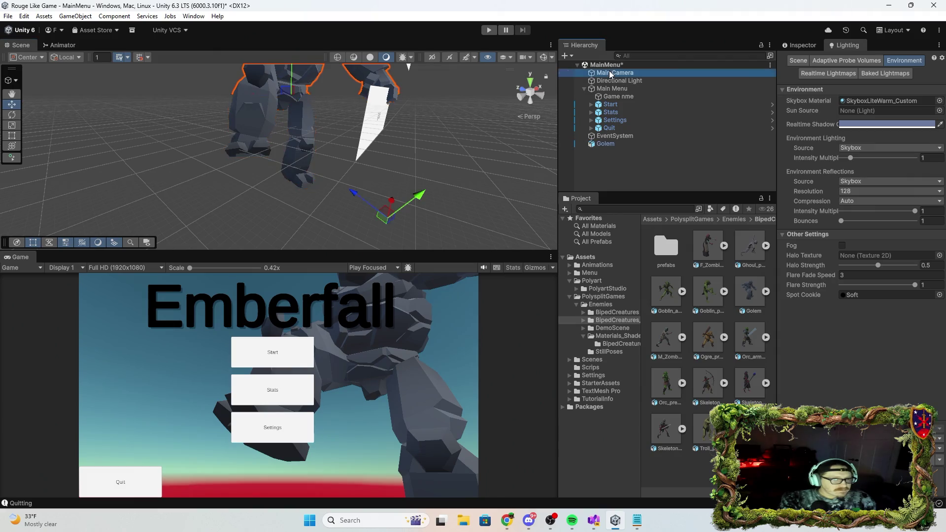
left_click(13, 115)
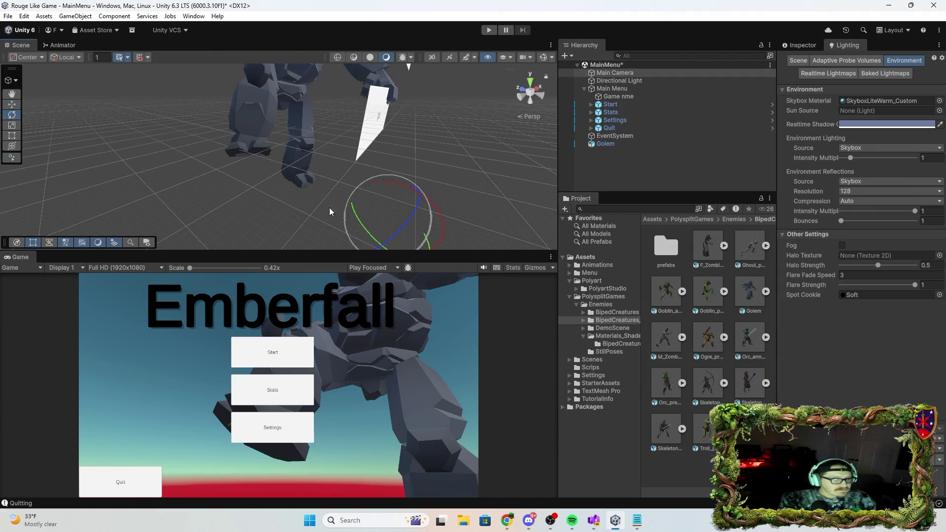
left_click_drag(434, 204, 447, 215)
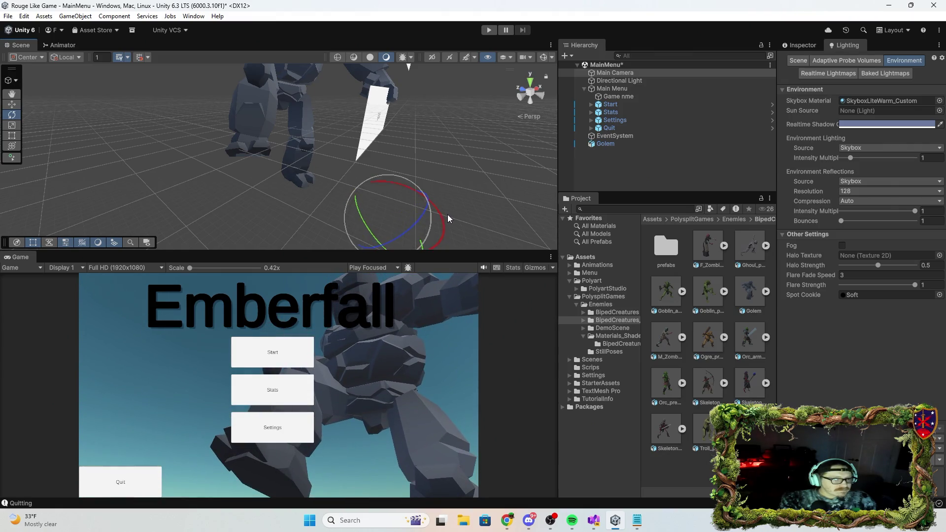
left_click(295, 82)
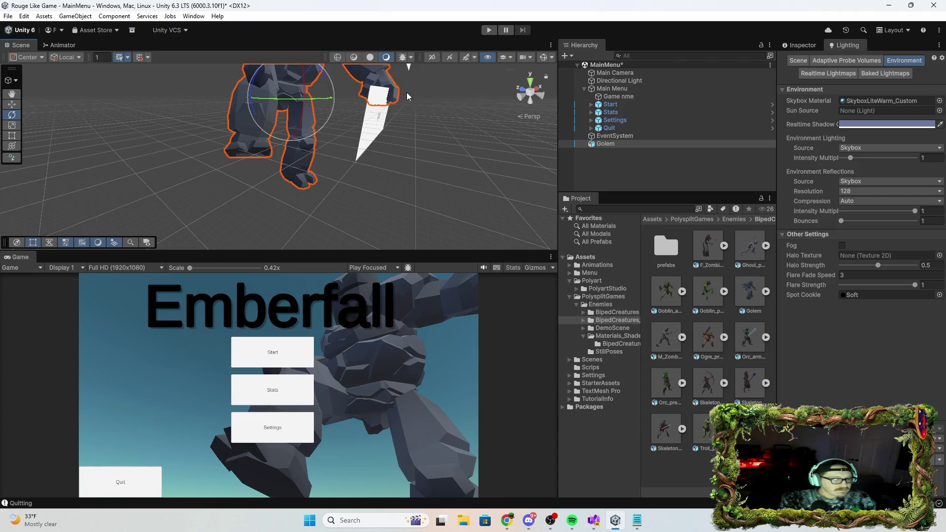
left_click(12, 105)
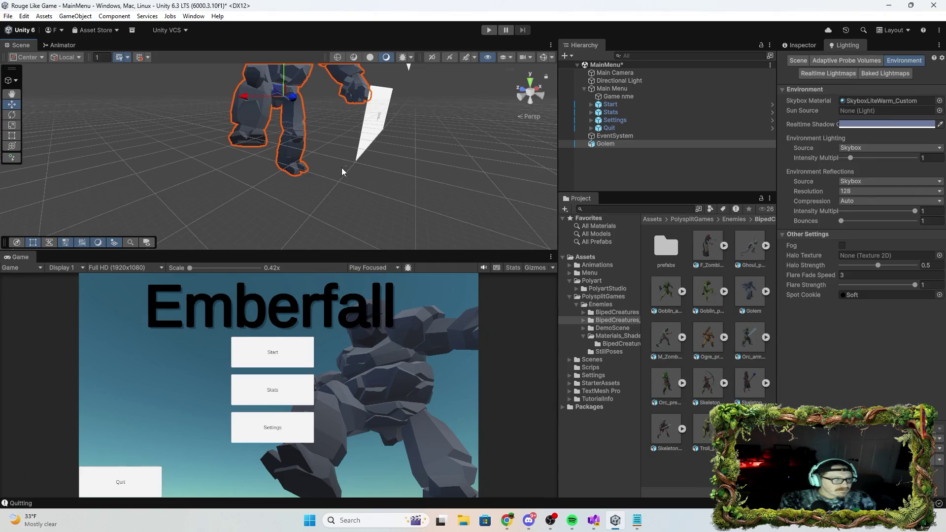
left_click(615, 73)
left_click(12, 114)
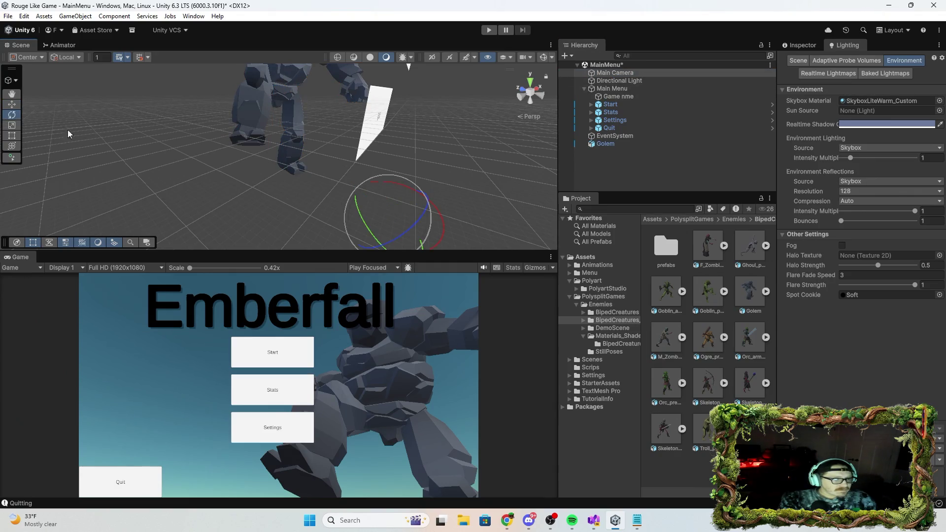
left_click_drag(442, 215, 447, 200)
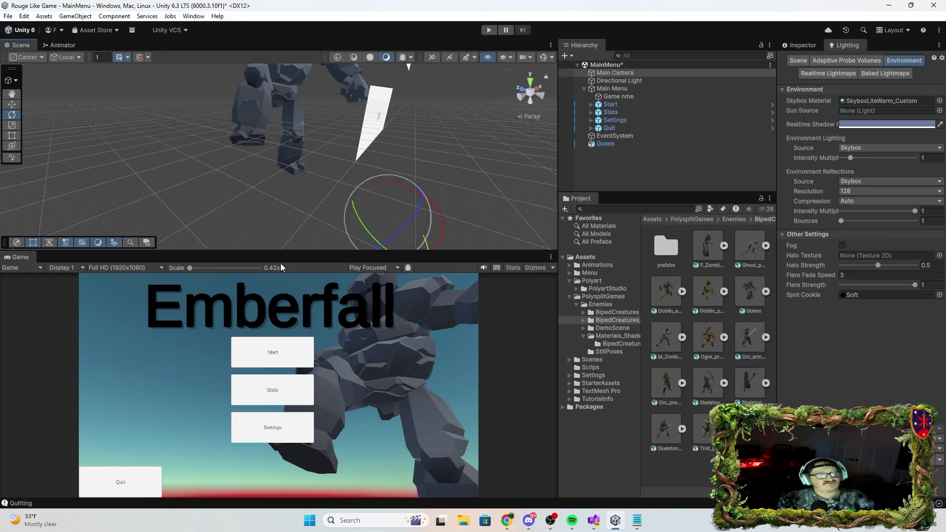
key("shift+space")
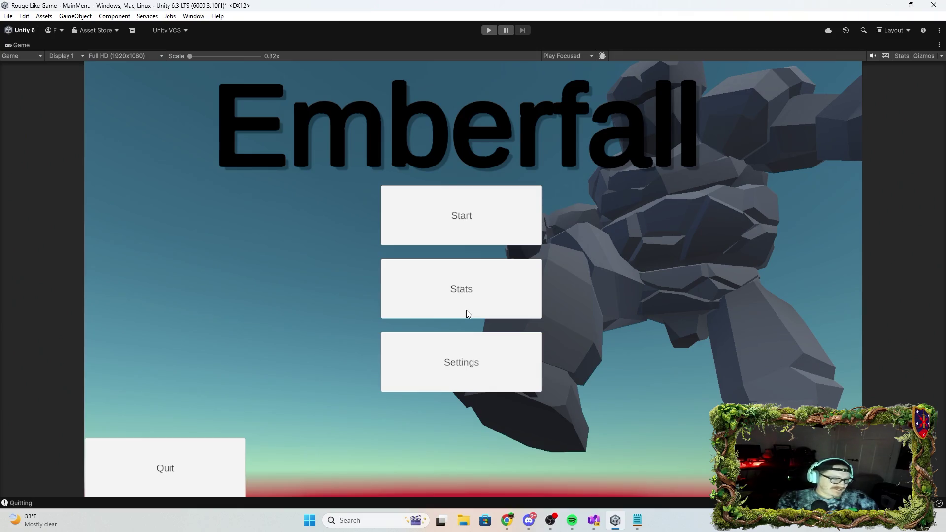
Snip a screenshot of the full Game view showing the Golem behind the Emberfall menu
key("super+shift+s")
mouse_move(65, 60)
left_mouse_down()
mouse_move(259, 228)
mouse_move(892, 455)
mouse_move(890, 496)
mouse_move(876, 498)
left_mouse_up()
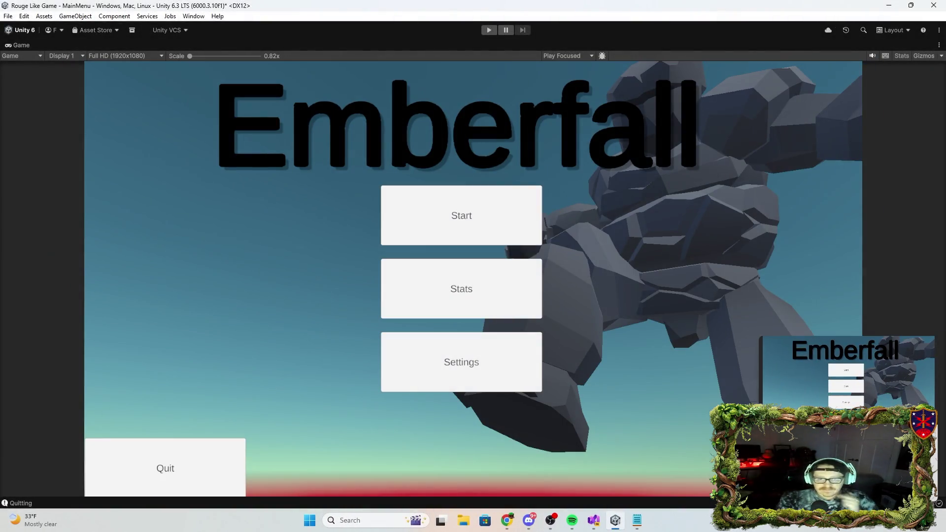
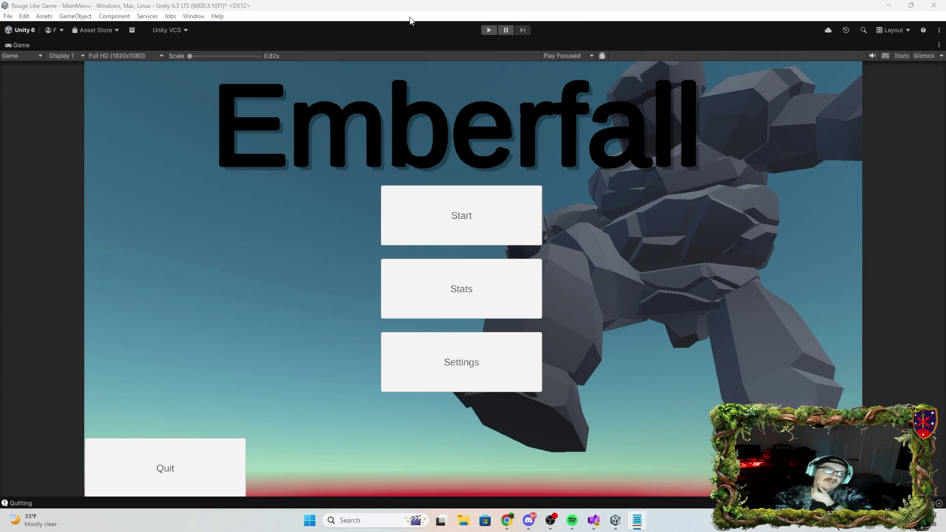
Save the MainMenu scene with File > Save
left_click(24, 17)
mouse_move(9, 17)
left_click(37, 68)
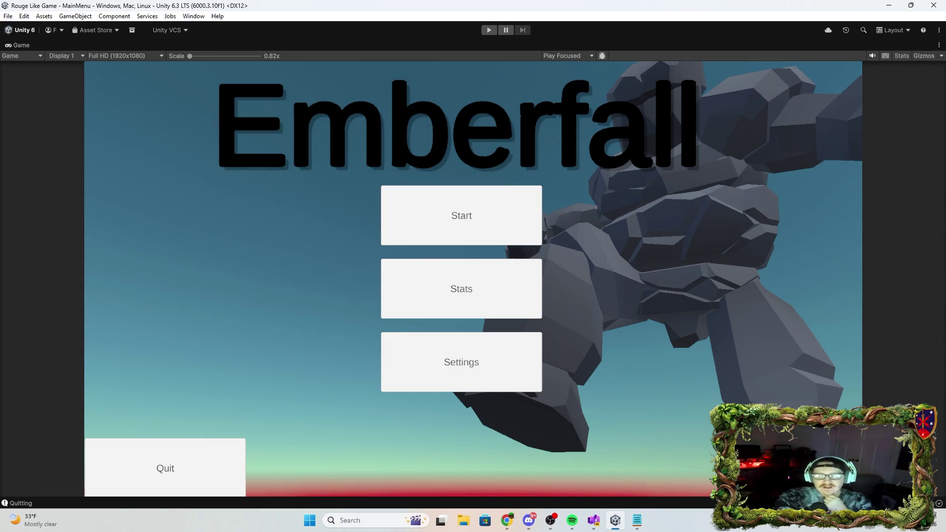
key("alt+Tab")
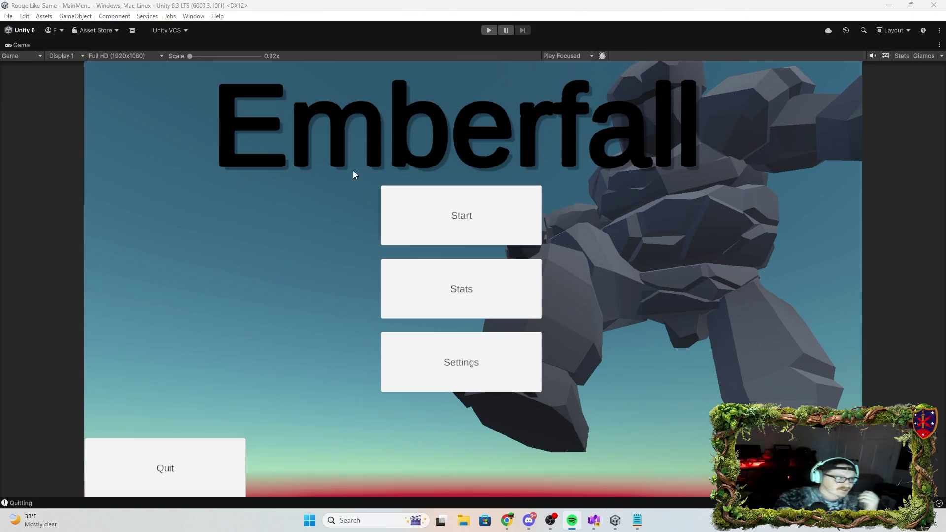
Restore the full editor layout and orbit the Scene view around the Golem
left_click(478, 45)
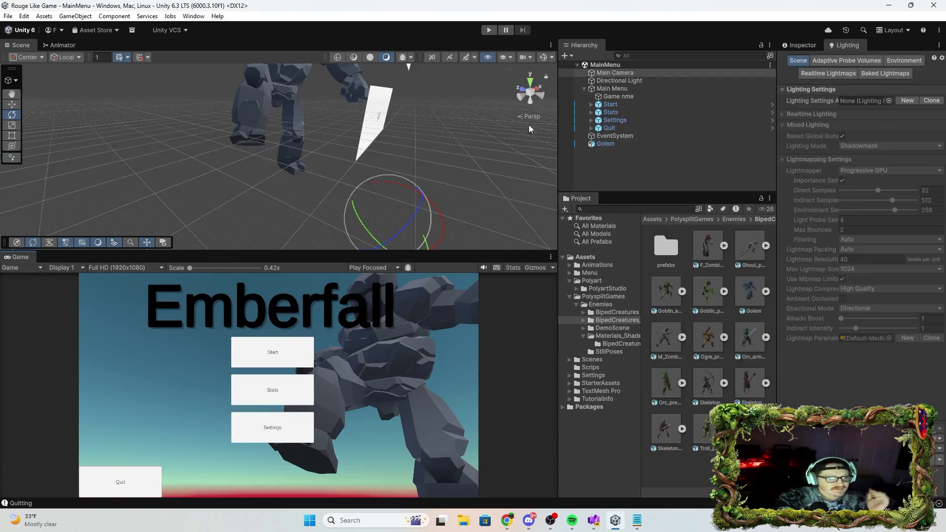
left_click_drag(487, 196, 449, 228)
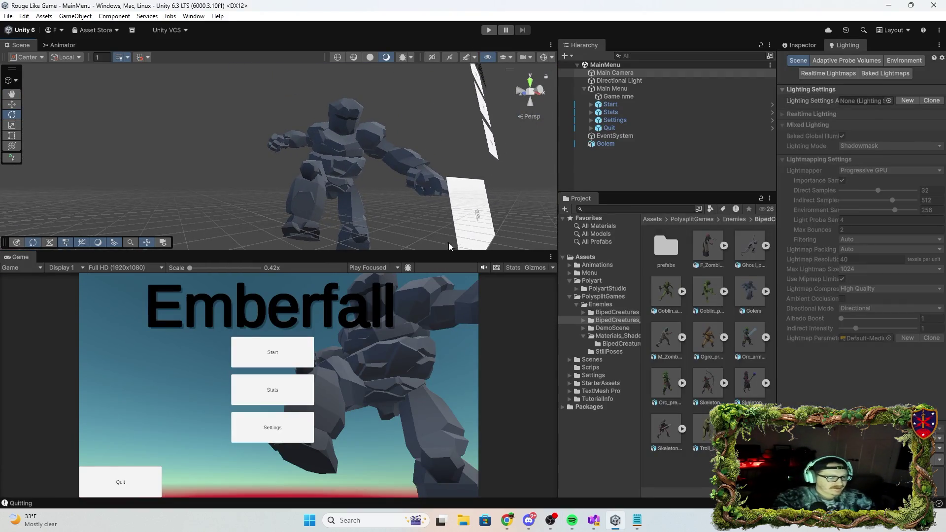
mouse_move(366, 212)
left_mouse_down()
mouse_move(482, 304)
mouse_move(444, 247)
mouse_move(398, 259)
left_mouse_up()
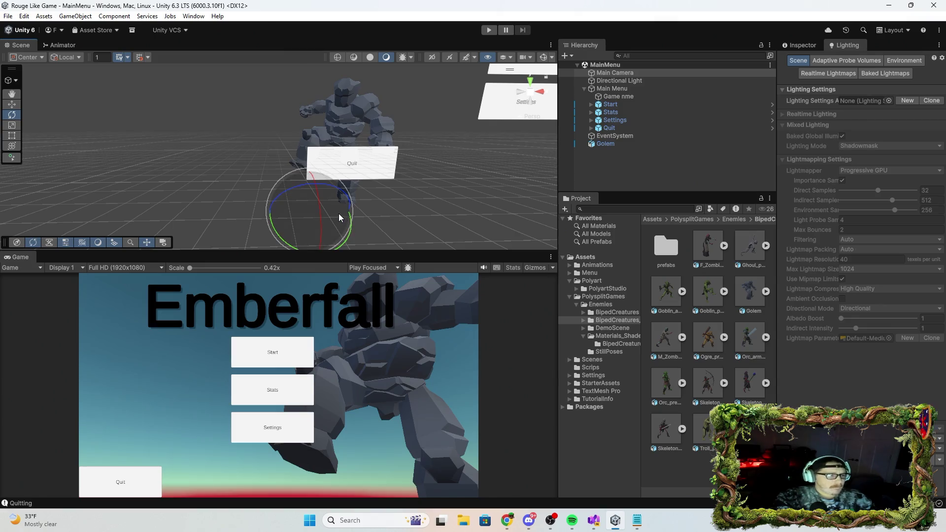
Load the PP scene from the recently opened scenes list
left_click(23, 18)
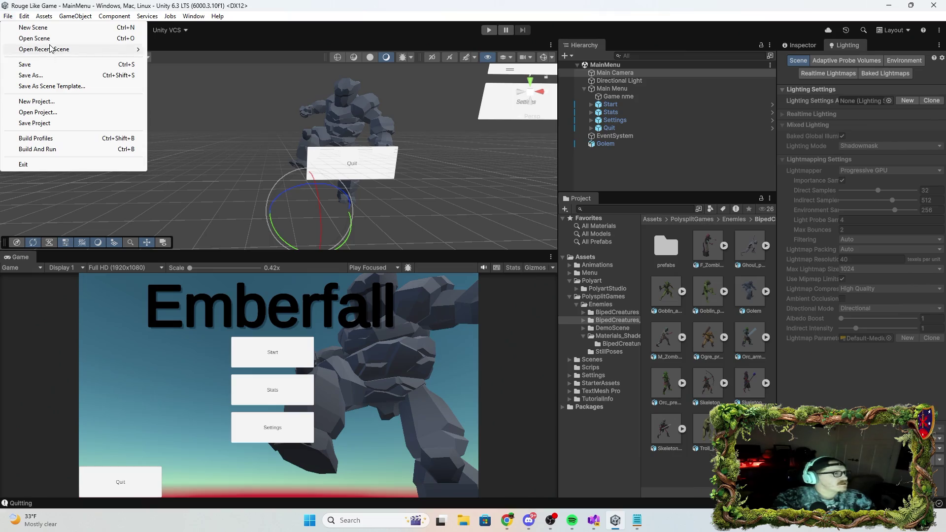
left_click(54, 42)
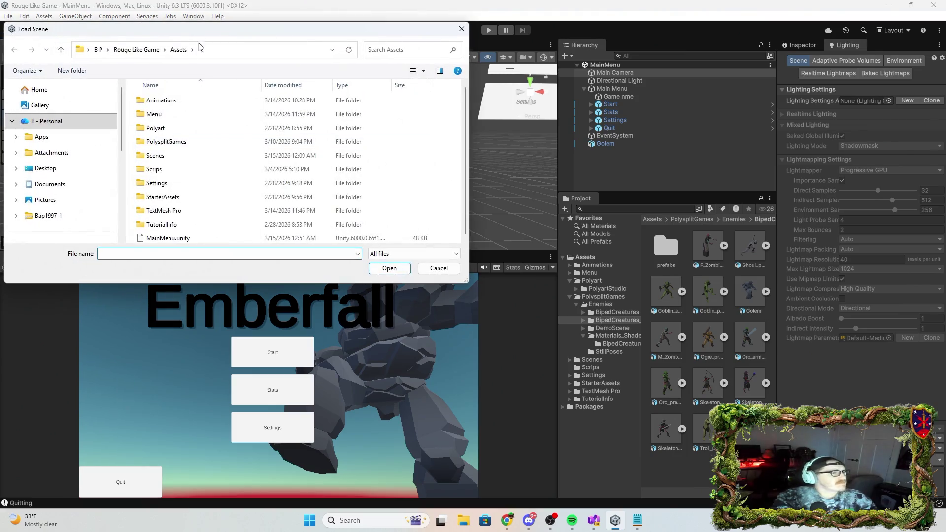
left_click(461, 29)
left_click(7, 16)
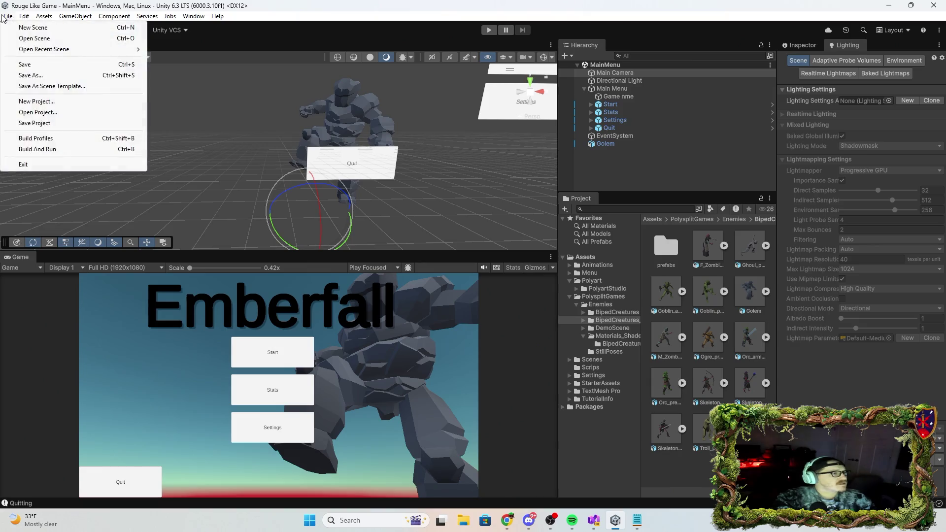
mouse_move(59, 49)
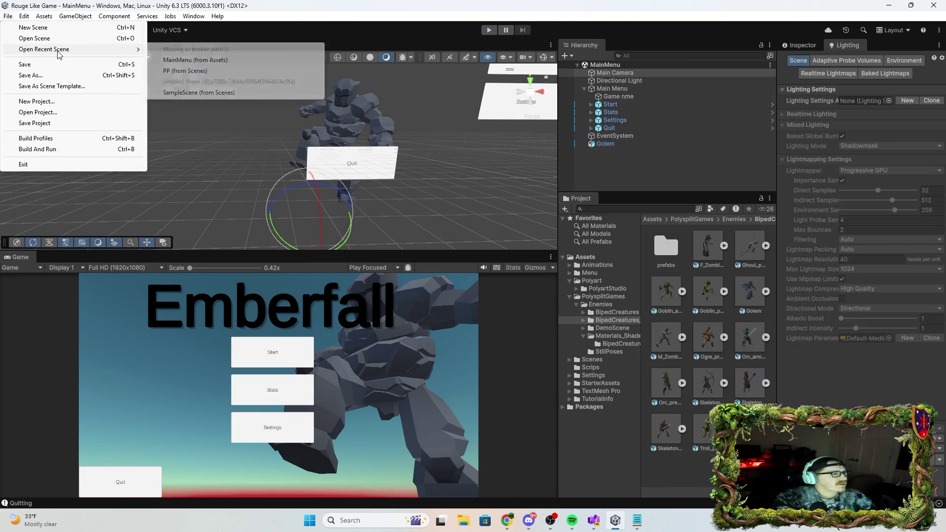
left_click(217, 72)
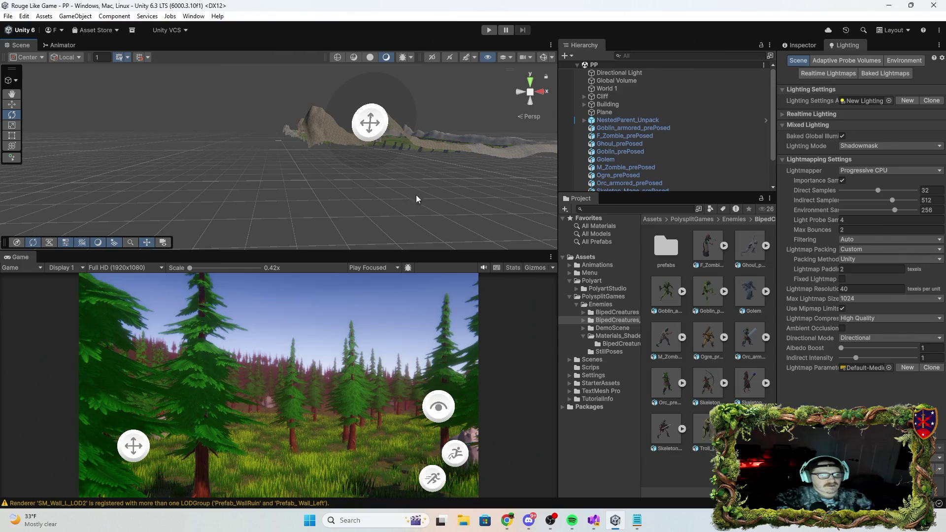
Play-test the PP forest level in a maximized Game view, then stop play mode
mouse_move(496, 188)
left_mouse_down()
mouse_move(533, 123)
mouse_move(560, 129)
mouse_move(563, 118)
mouse_move(545, 142)
mouse_move(190, 332)
mouse_move(99, 269)
mouse_move(79, 309)
mouse_move(932, 363)
mouse_move(892, 296)
mouse_move(559, 348)
mouse_move(561, 441)
mouse_move(634, 417)
mouse_move(740, 325)
mouse_move(454, 261)
mouse_move(392, 204)
mouse_move(329, 221)
mouse_move(547, 194)
mouse_move(536, 211)
mouse_move(445, 159)
left_mouse_up()
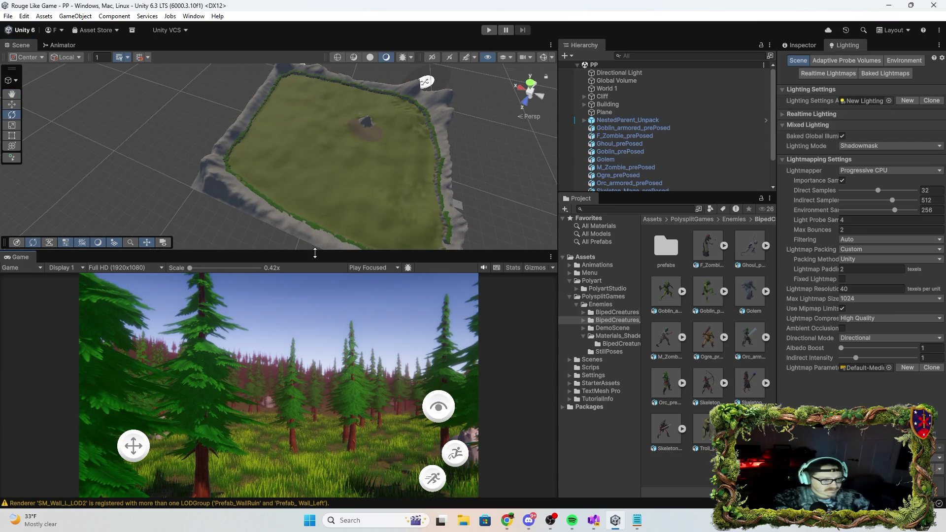
key("shift+space")
left_click(489, 29)
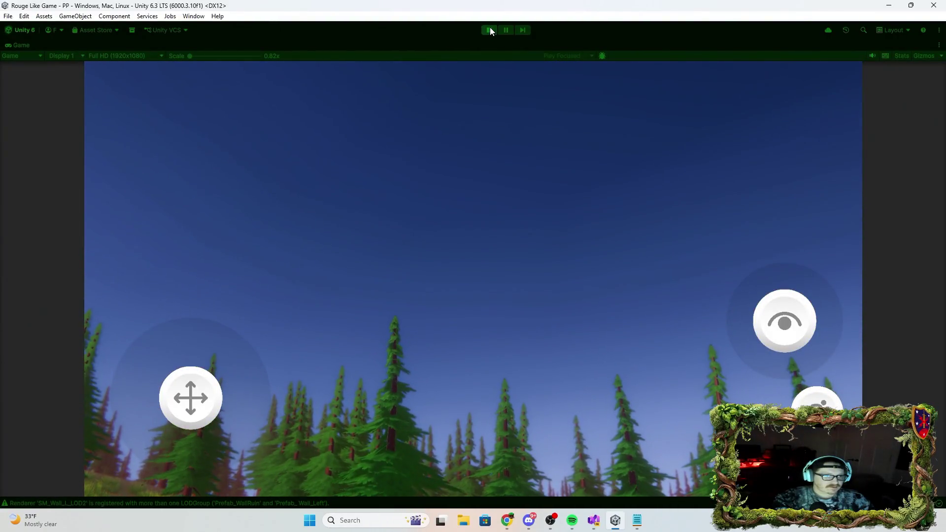
left_click(490, 29)
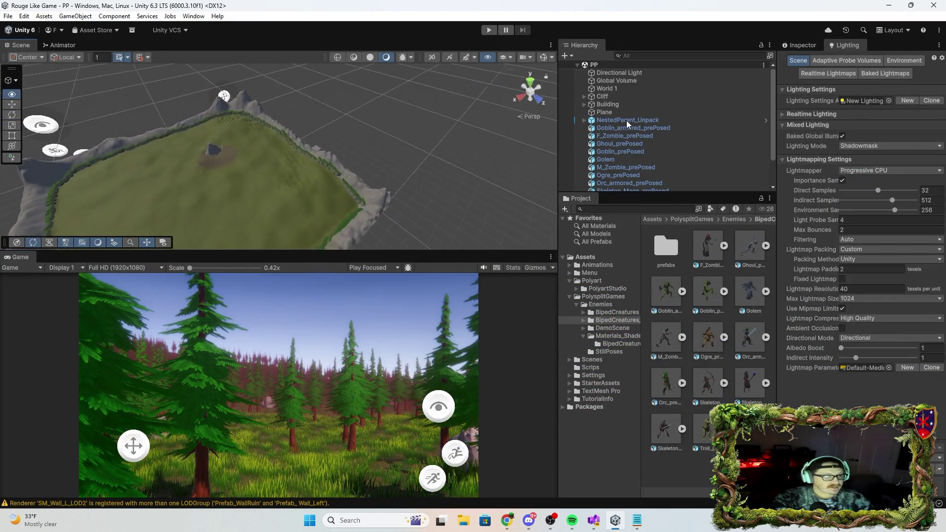
Fly the camera toward the cliffs and frame the cluster of enemy creatures
mouse_move(389, 178)
left_mouse_down()
mouse_move(443, 141)
mouse_move(336, 122)
mouse_move(297, 30)
mouse_move(312, 150)
mouse_move(387, 157)
mouse_move(410, 175)
mouse_move(306, 181)
mouse_move(307, 191)
mouse_move(323, 174)
mouse_move(293, 189)
mouse_move(307, 207)
left_mouse_up()
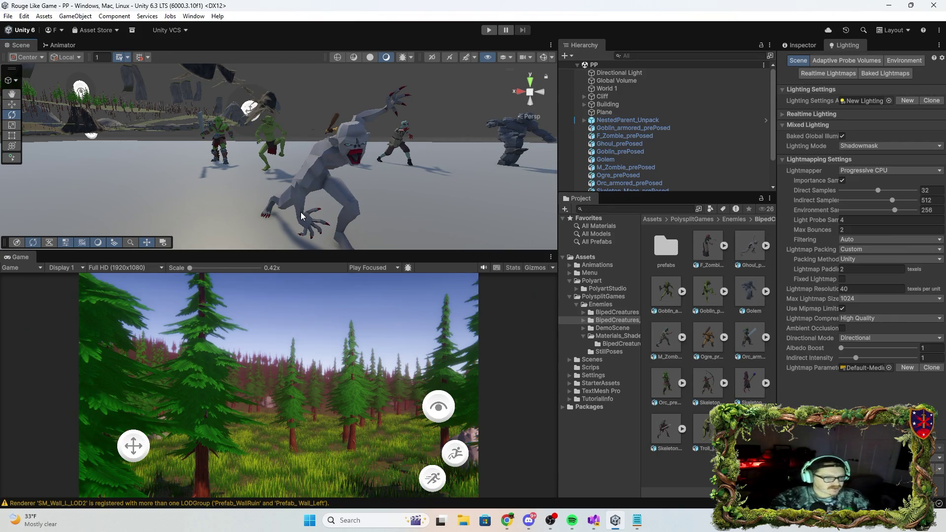
mouse_move(424, 164)
left_mouse_down()
mouse_move(79, 116)
mouse_move(80, 138)
mouse_move(173, 211)
mouse_move(400, 202)
mouse_move(361, 183)
mouse_move(386, 199)
mouse_move(783, 205)
mouse_move(149, 215)
mouse_move(344, 205)
mouse_move(455, 222)
mouse_move(578, 183)
mouse_move(572, 170)
mouse_move(578, 190)
left_mouse_up()
key("f")
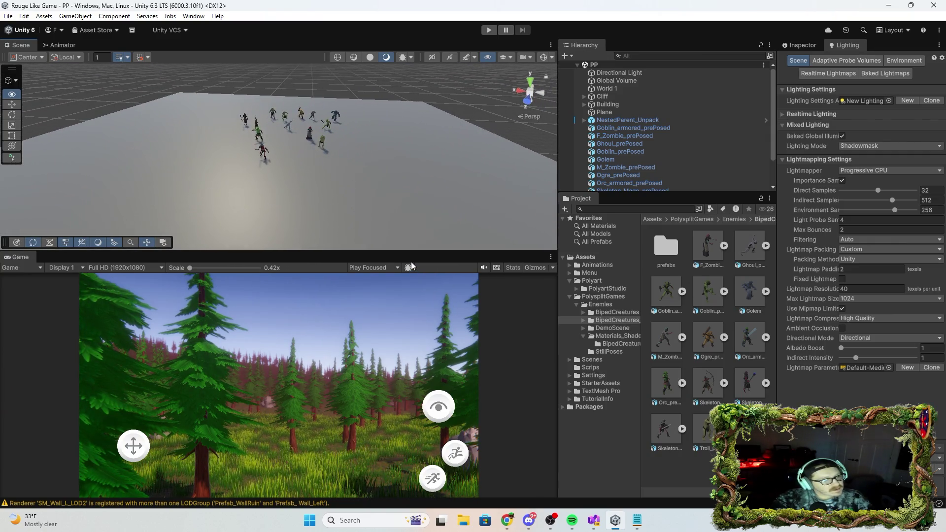
Open the Free animations folder inside Animations to view its clips
left_click(596, 265)
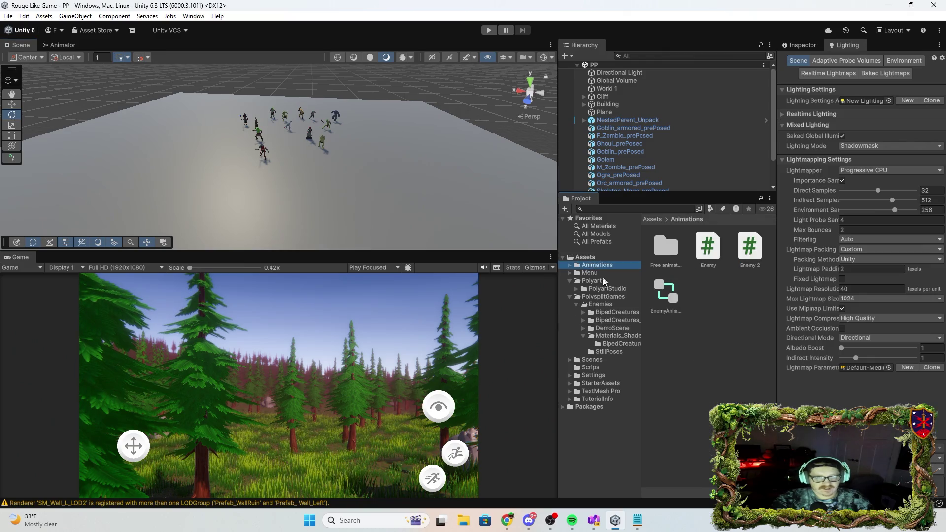
left_click(706, 253)
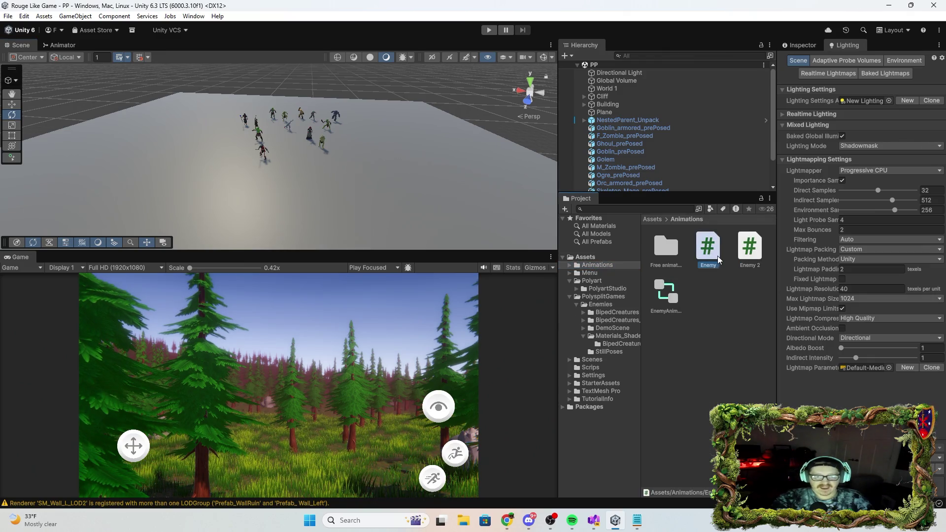
left_click(674, 250)
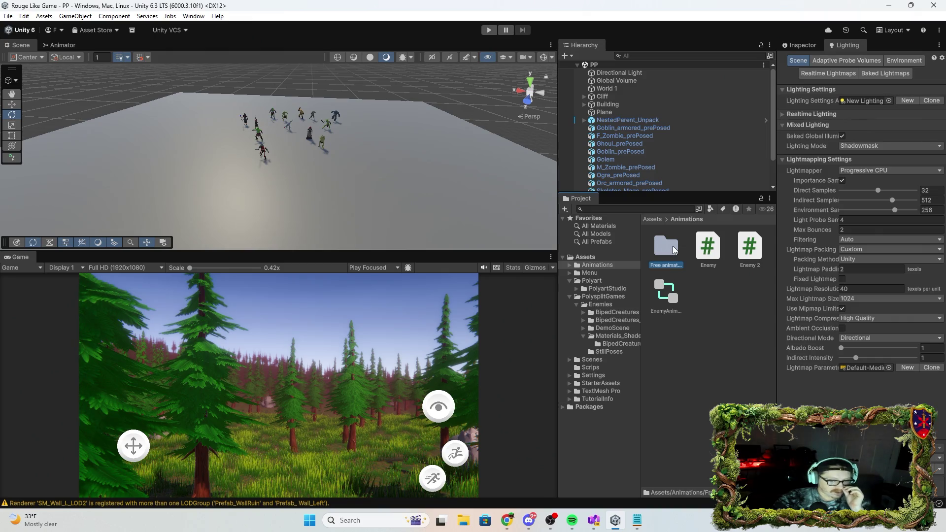
double_click(674, 249)
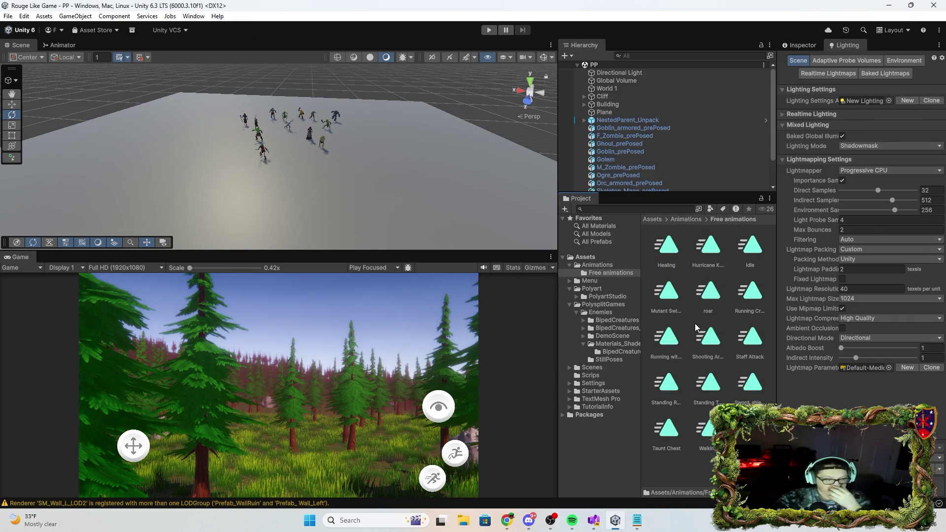
In BipedCreatures, expand the Ghoul model and select its genericRig sub-asset
left_click(611, 319)
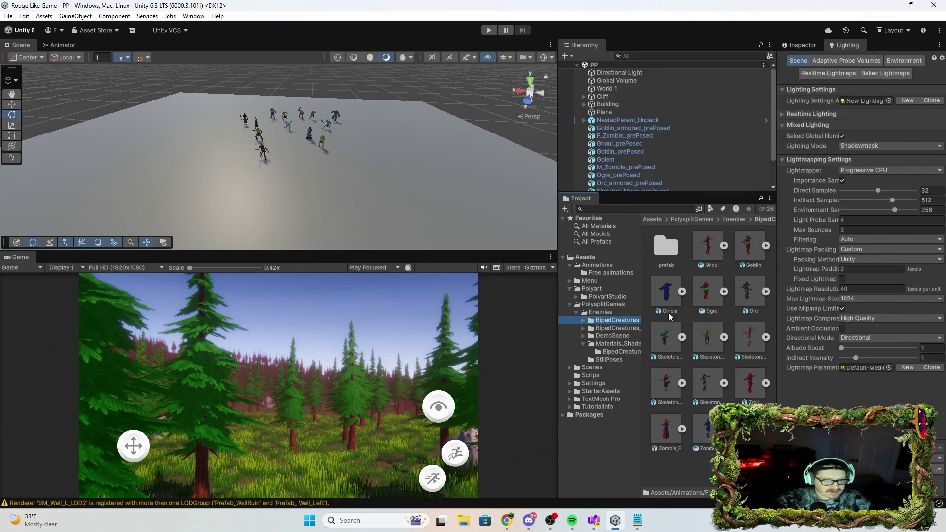
left_click(618, 329)
left_click(609, 321)
left_click(704, 352)
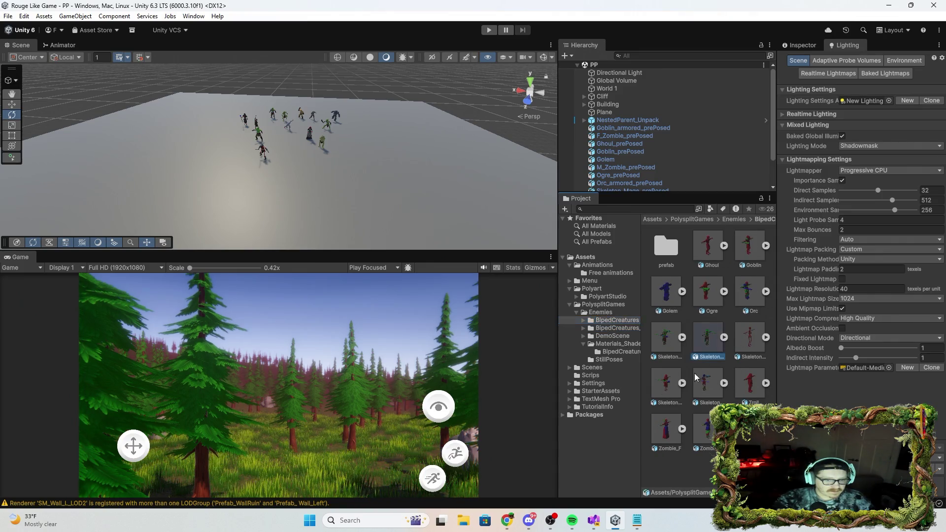
right_click(702, 338)
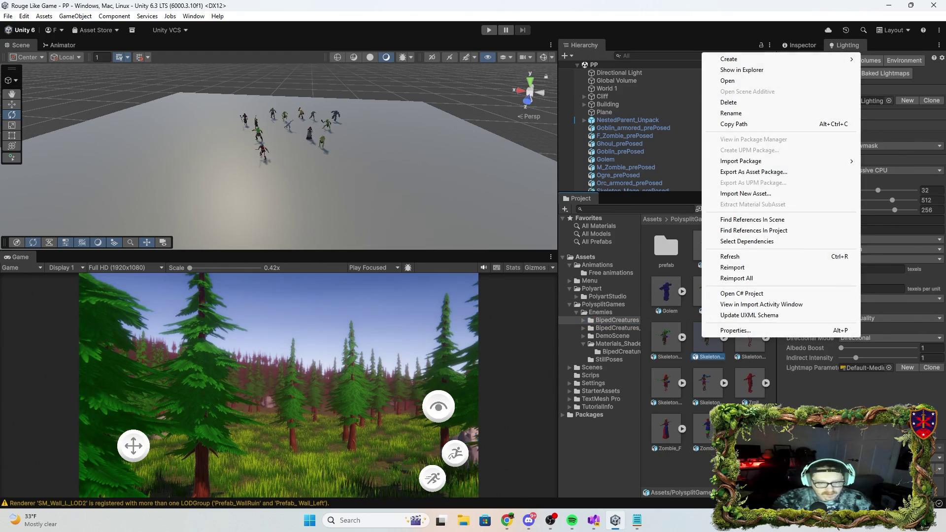
left_click(693, 262)
left_click(709, 251)
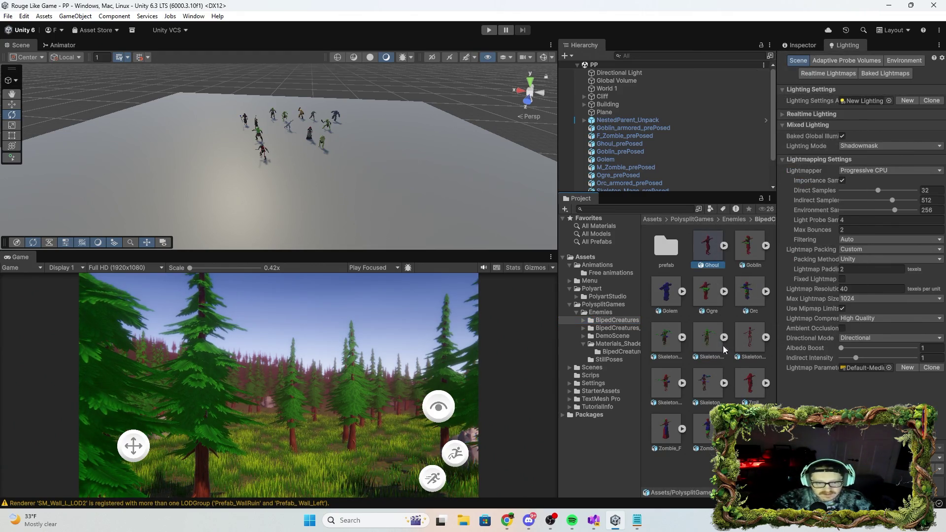
left_click(725, 246)
left_click(745, 245)
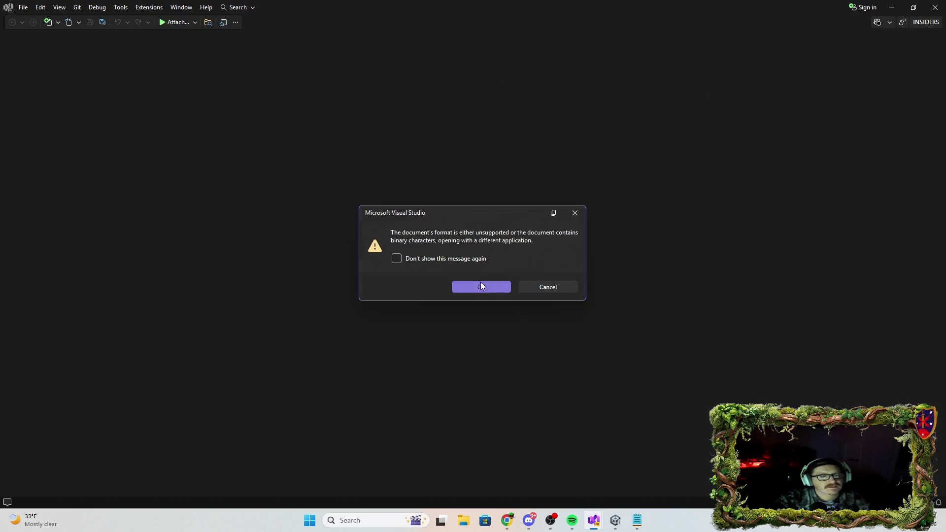
left_click(482, 286)
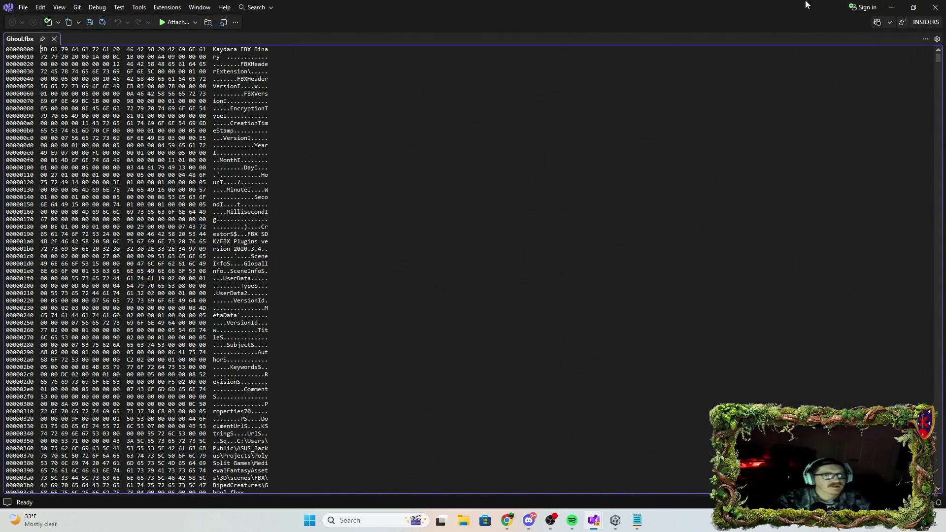
left_click(935, 7)
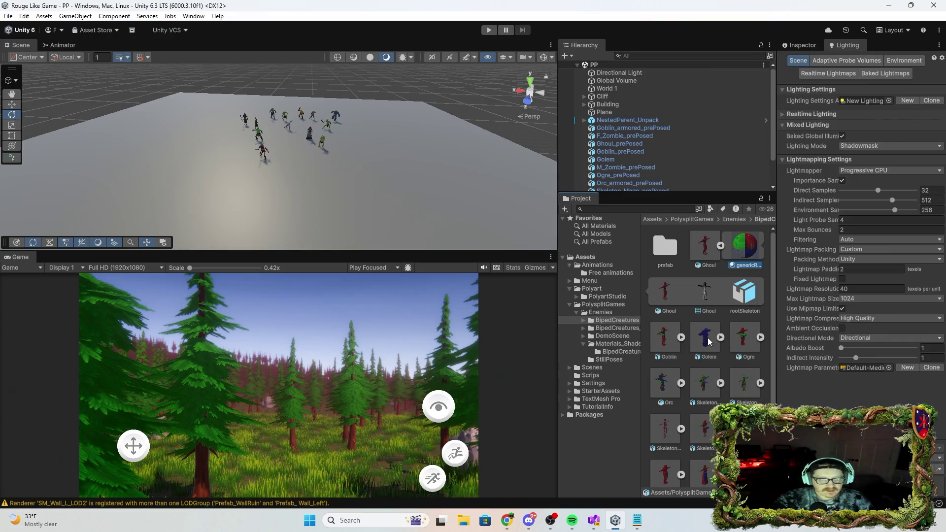
Place the Skeleton_Mage prefab in the scene, frame it, and show its properties
scroll(710, 342, "down", 1)
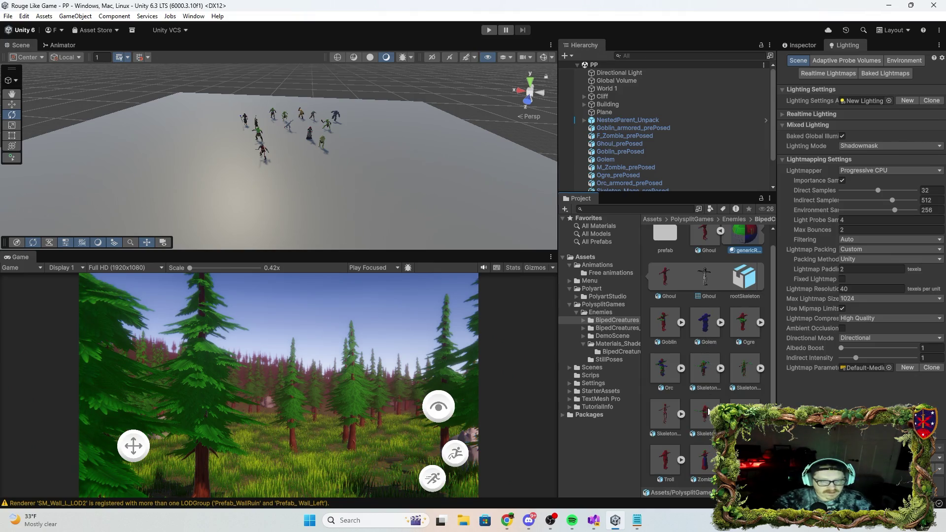
mouse_move(702, 418)
left_mouse_down()
mouse_move(395, 276)
mouse_move(276, 187)
left_mouse_up()
key("f")
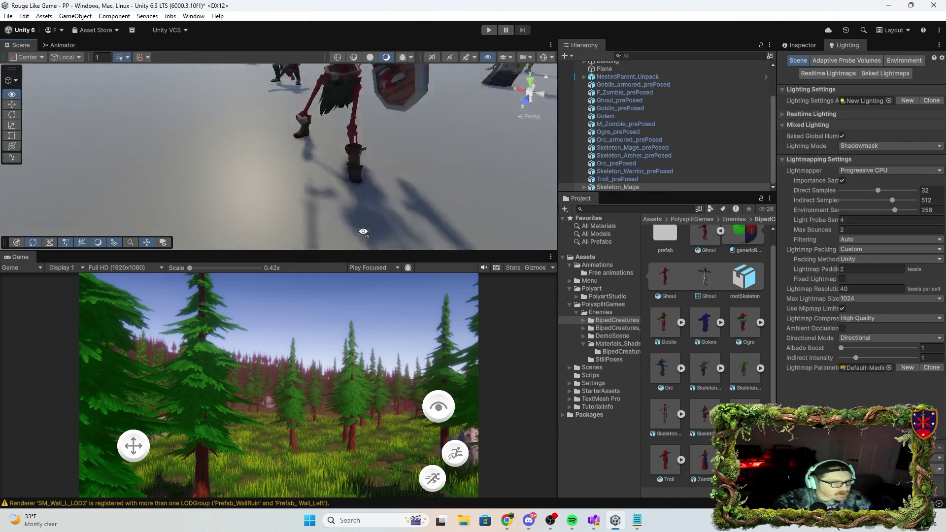
scroll(397, 227, "down", 5)
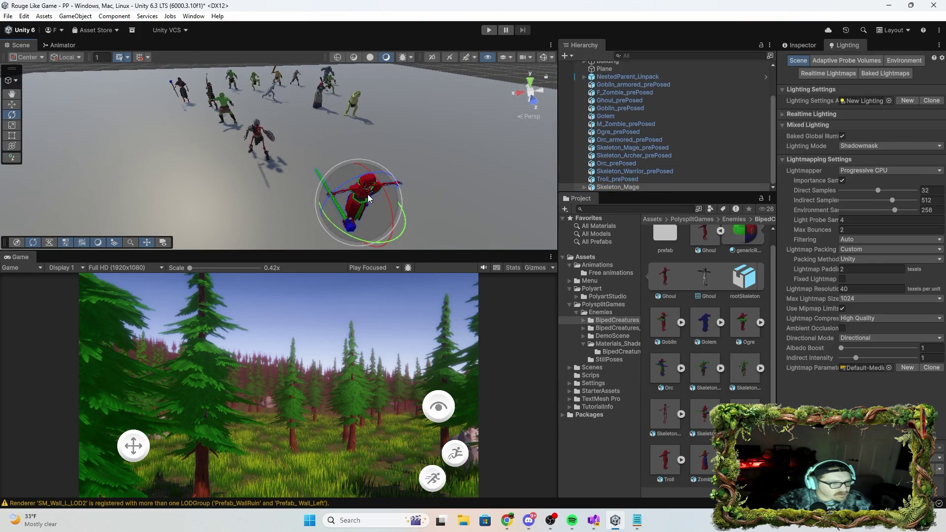
left_click(640, 188)
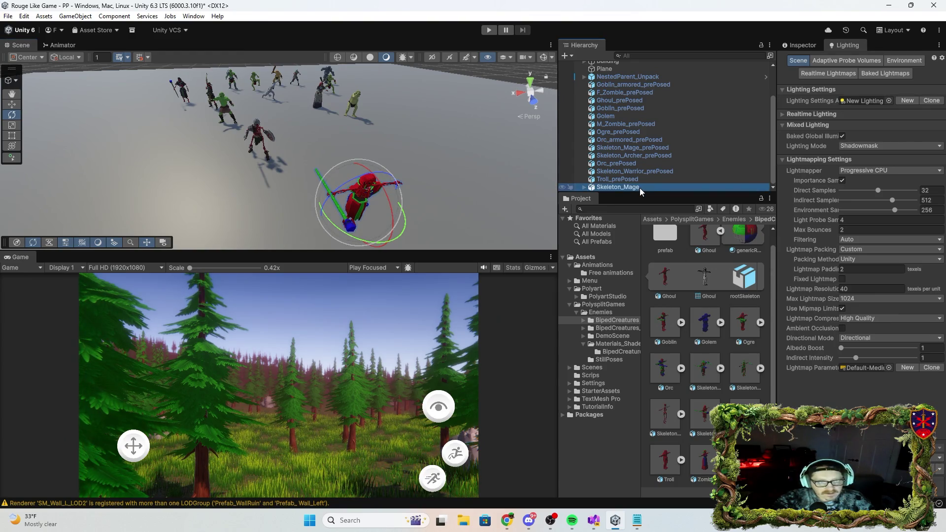
left_click(801, 46)
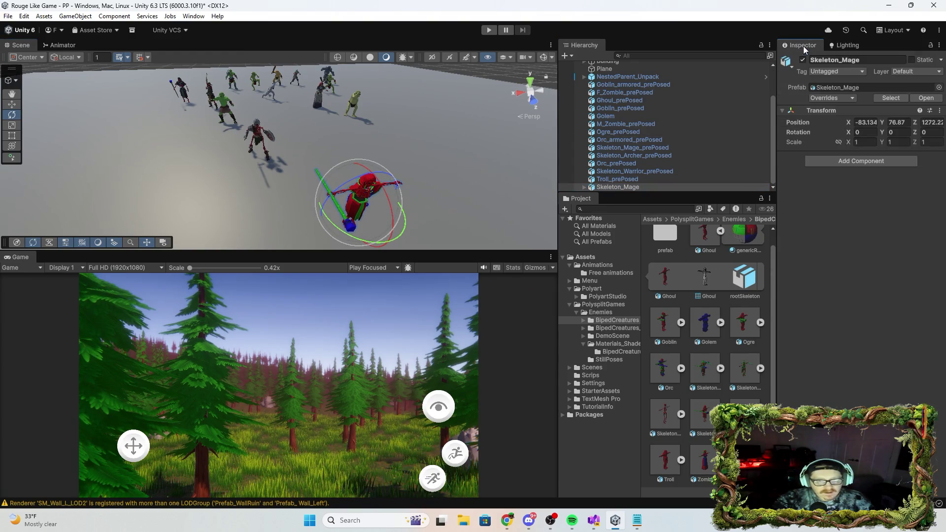
Check the Ghoul model's material and mesh import settings
left_click(710, 234)
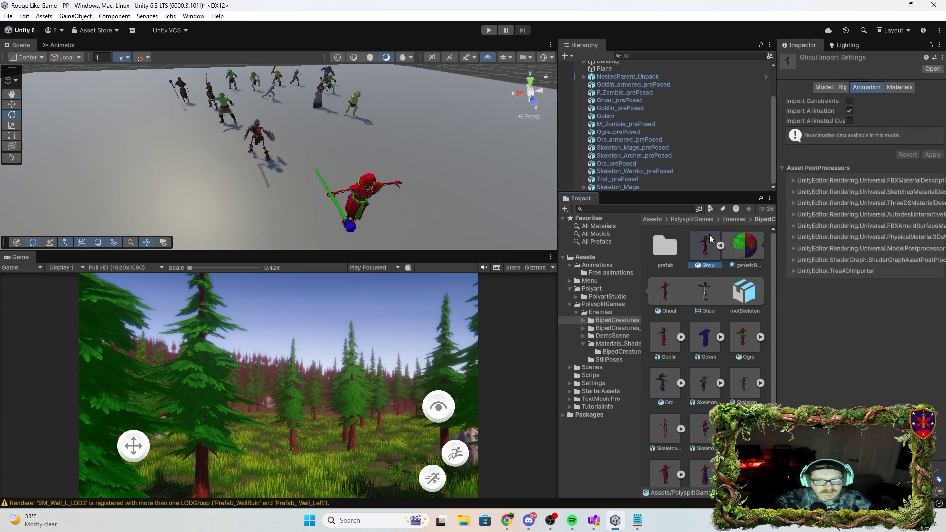
left_click(826, 90)
left_click(901, 85)
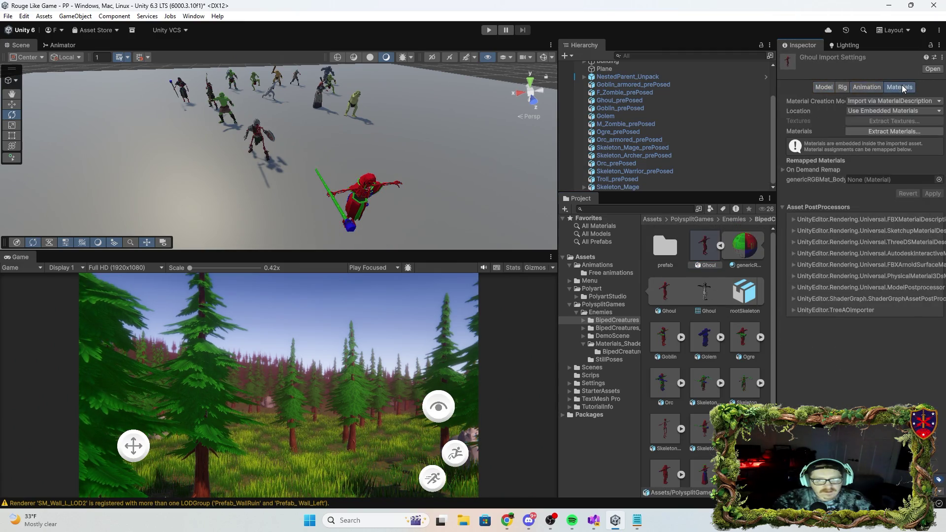
left_click(820, 86)
scroll(902, 326, "down", 3)
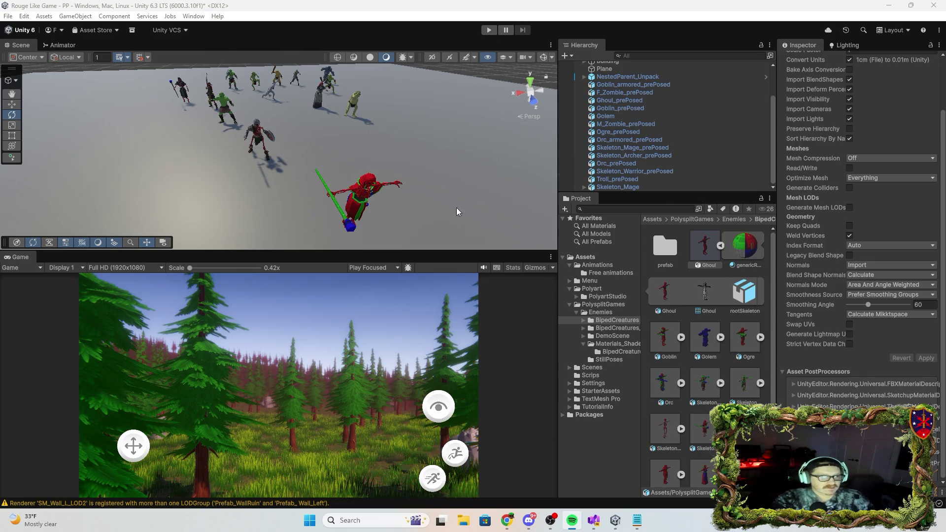
Select Skeleton_Mage's Skeleton_Bottom part and open its Lit shader in Visual Studio
left_click_drag(473, 188, 488, 183)
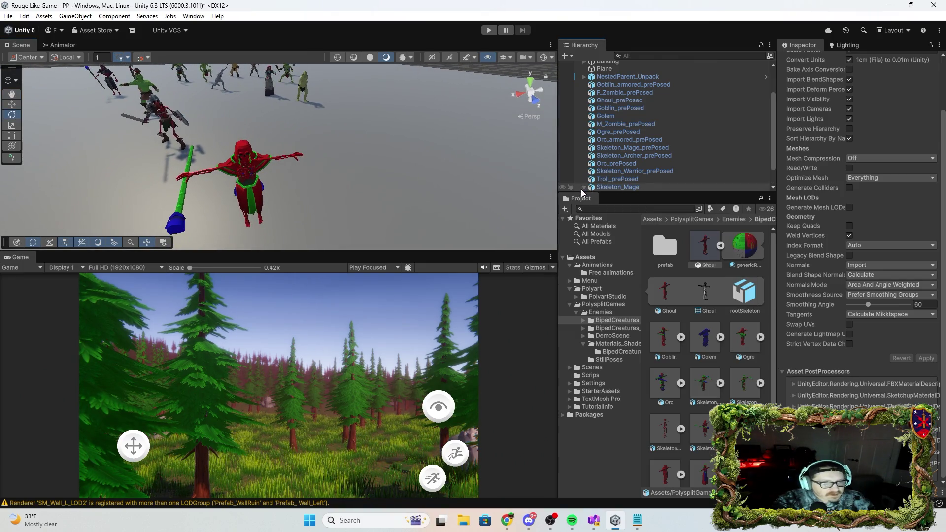
left_click(584, 187)
left_click(632, 172)
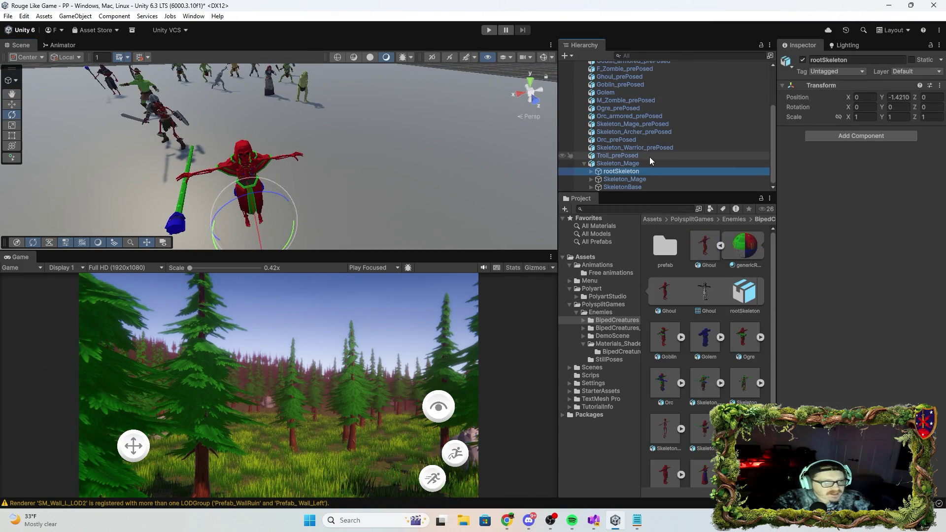
left_click(641, 180)
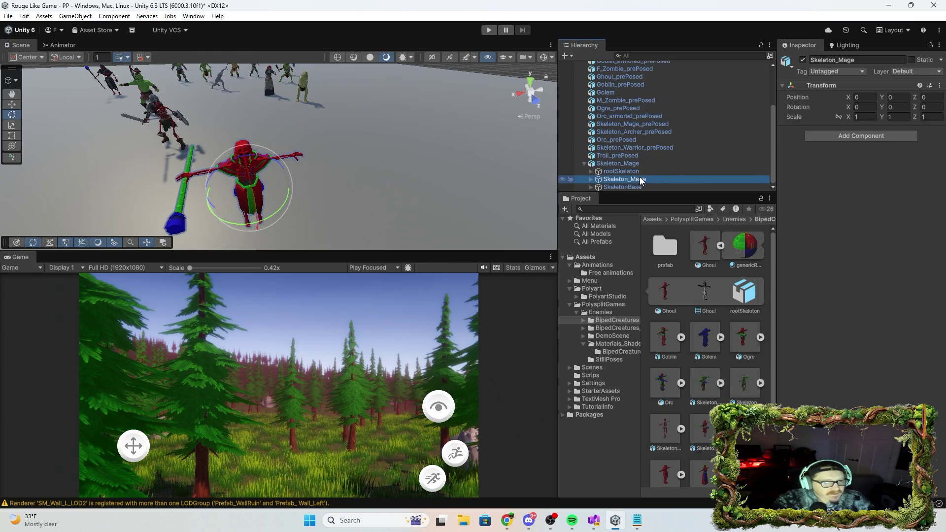
left_click(592, 188)
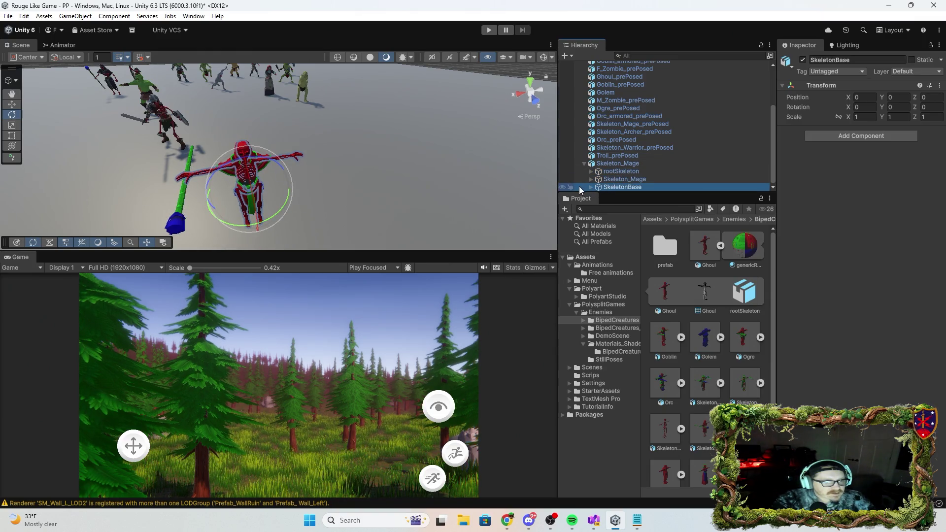
left_click(591, 187)
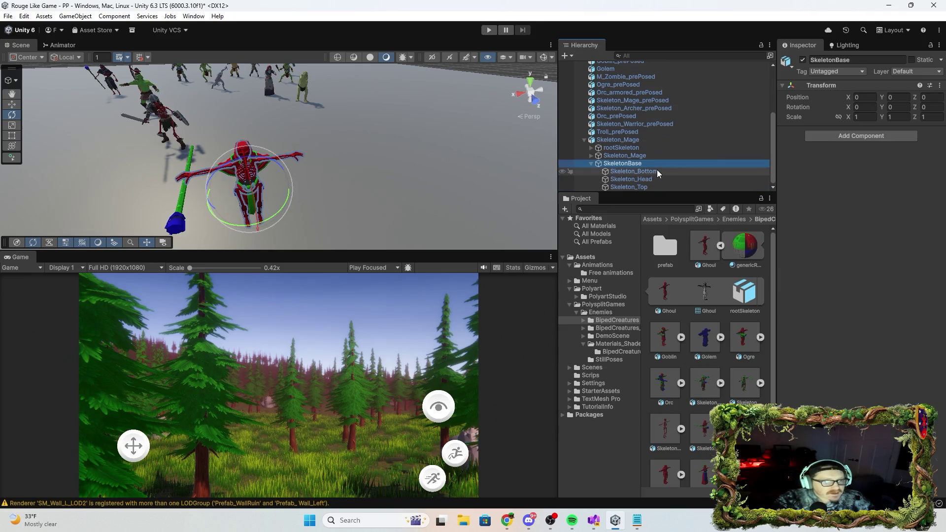
left_click(657, 171)
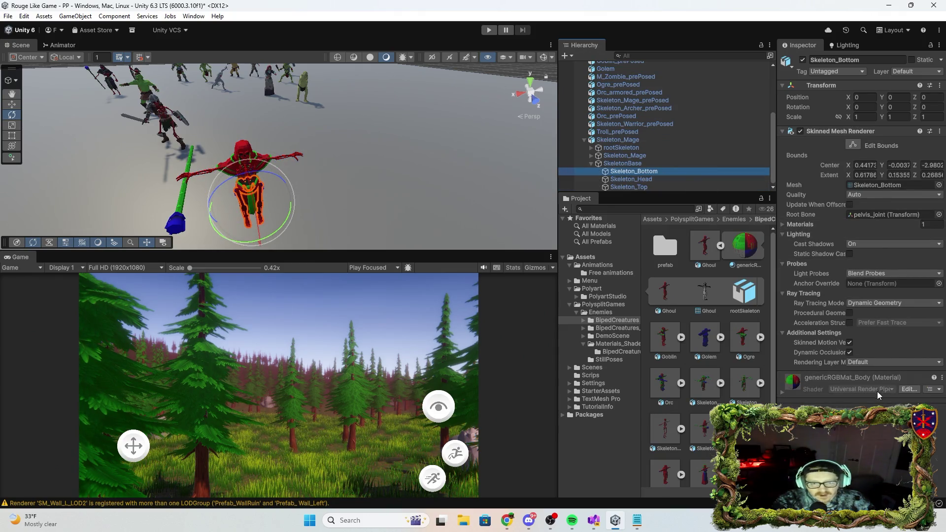
left_click(904, 391)
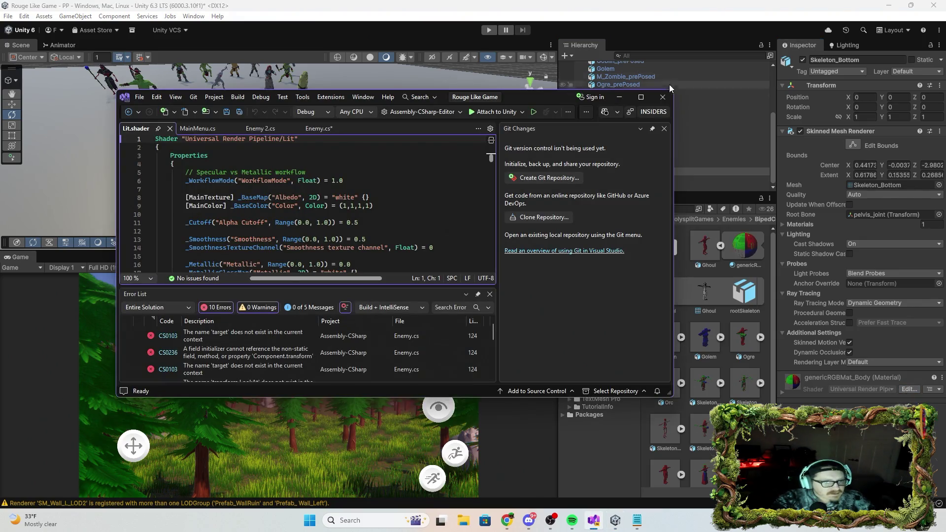
left_click(170, 129)
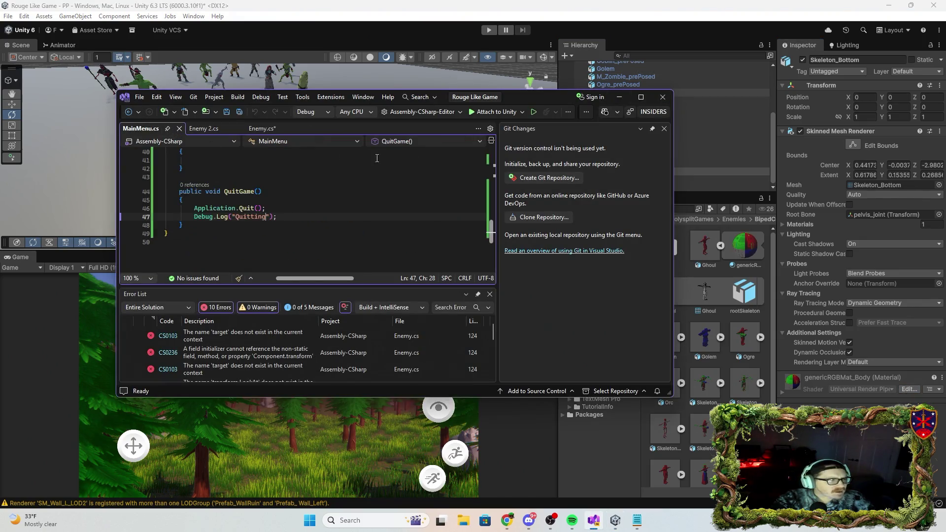
Back in Unity, browse the Enemies folders, including DemoScene's DemoAnim controllers
left_click(619, 97)
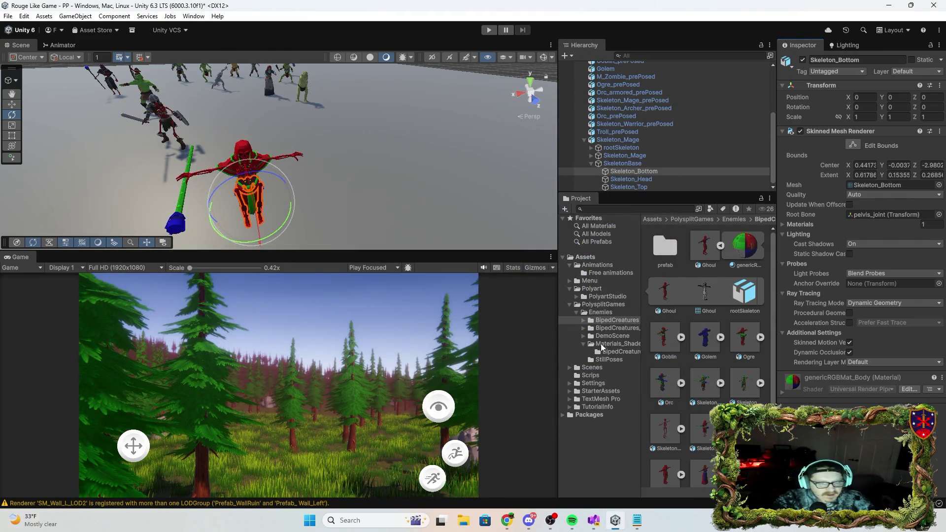
left_click(611, 310)
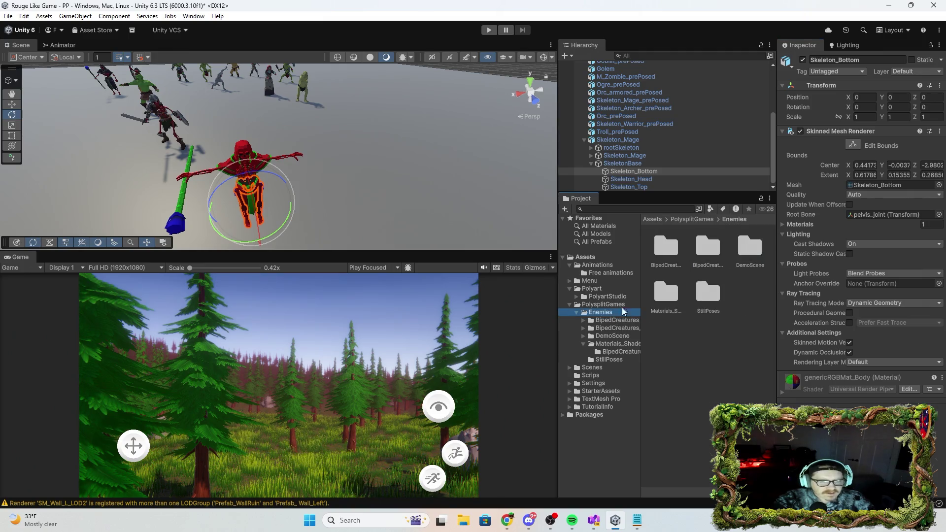
left_click(749, 252)
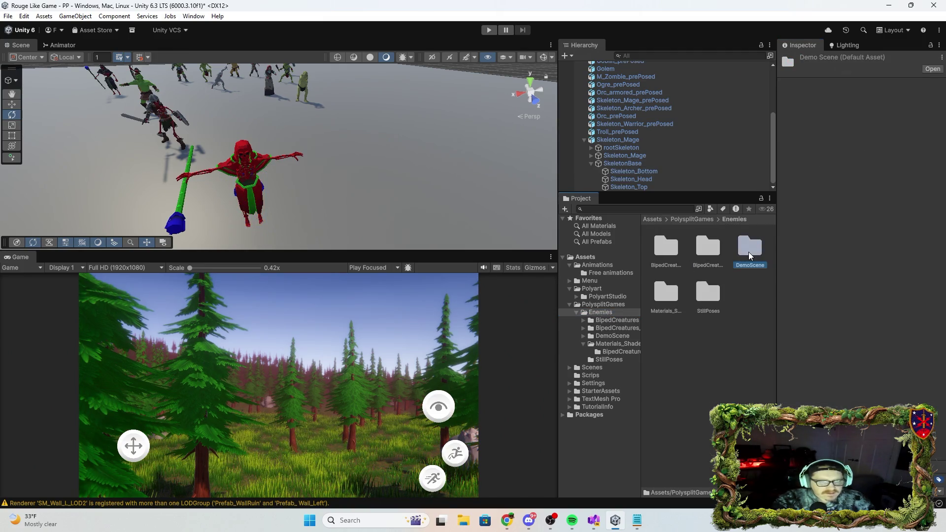
left_click(597, 343)
left_click(611, 327)
left_click(611, 336)
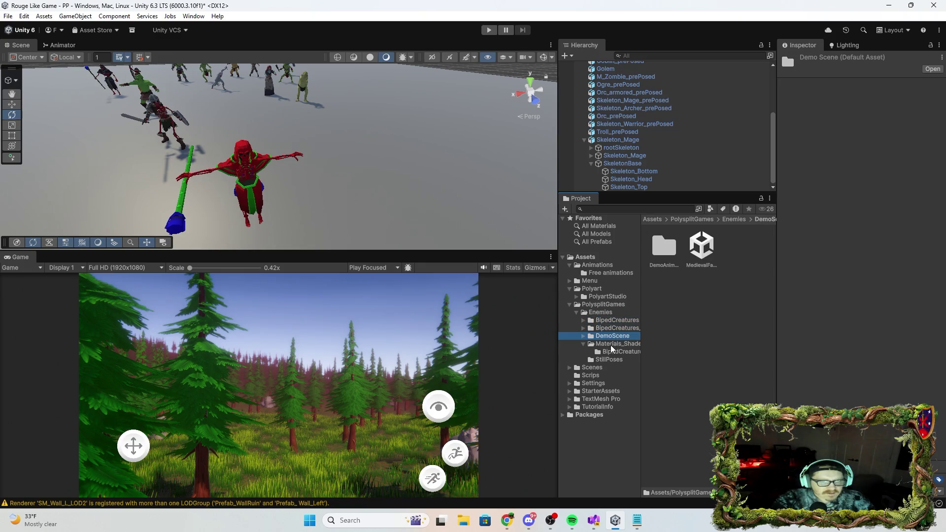
double_click(664, 246)
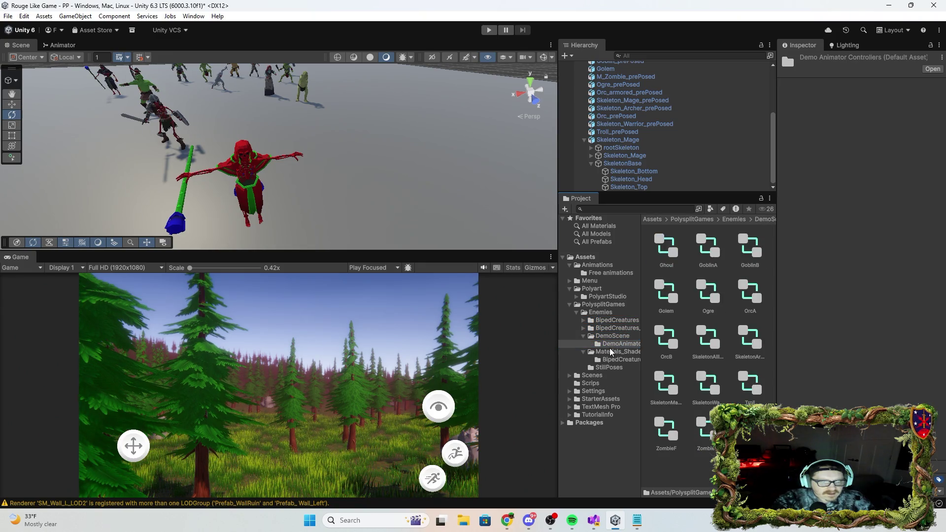
Compare the Ghoul, Goblin, Golem, Ogre, Orc and Skeleton body recolor materials in BipedCreatures
left_click(615, 351)
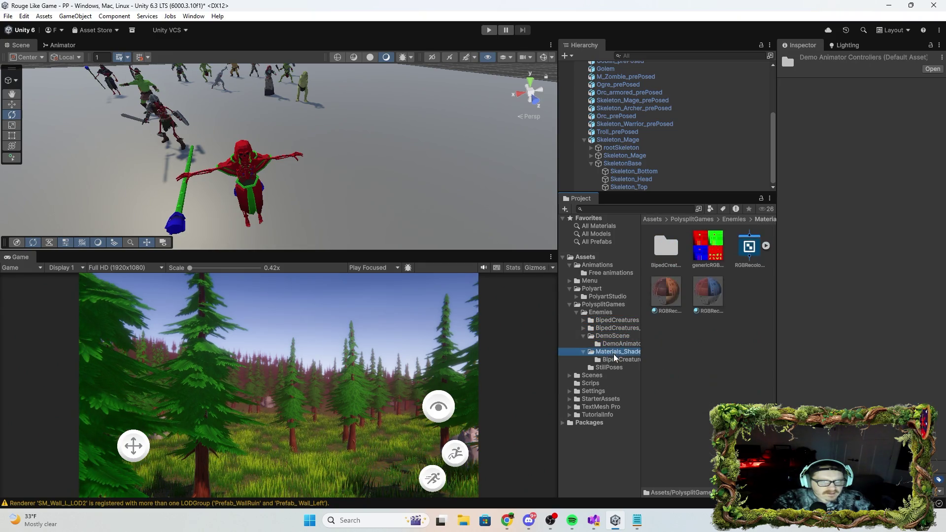
double_click(674, 249)
left_click(668, 247)
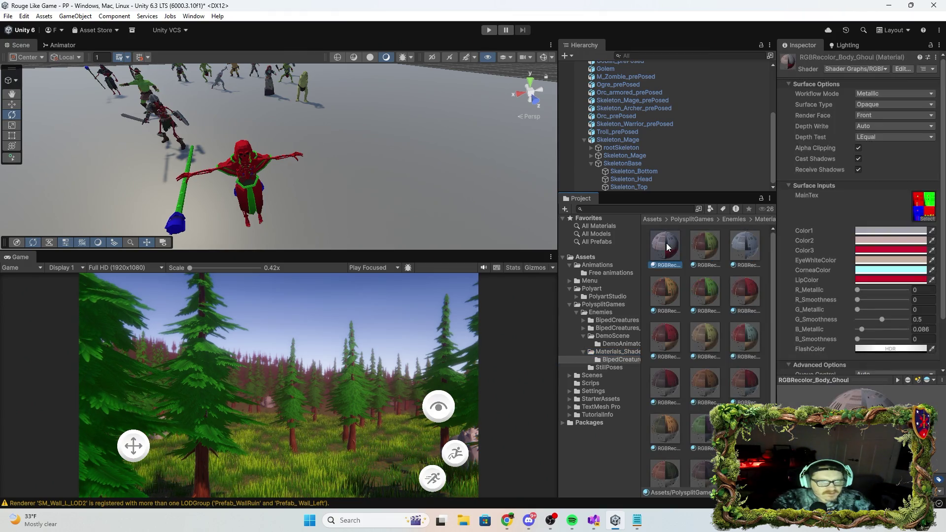
left_click(703, 247)
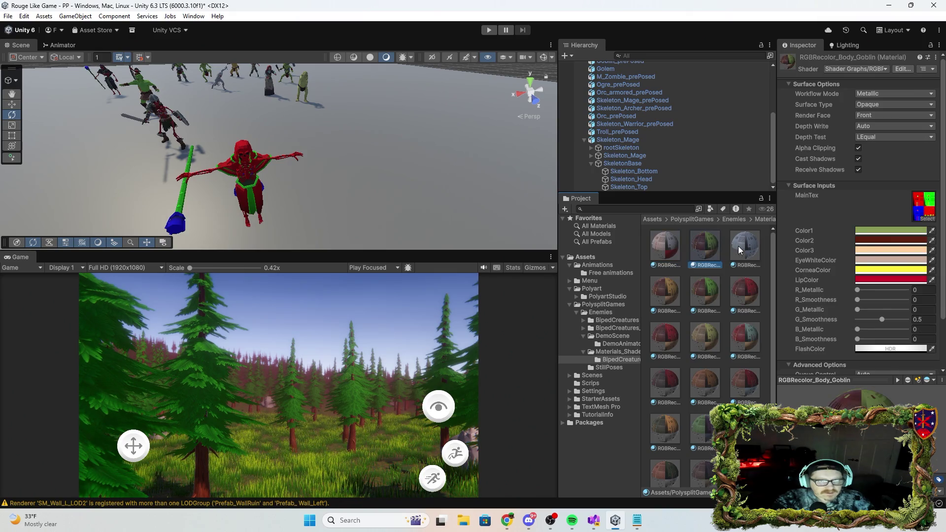
left_click(739, 247)
scroll(727, 301, "down", 1)
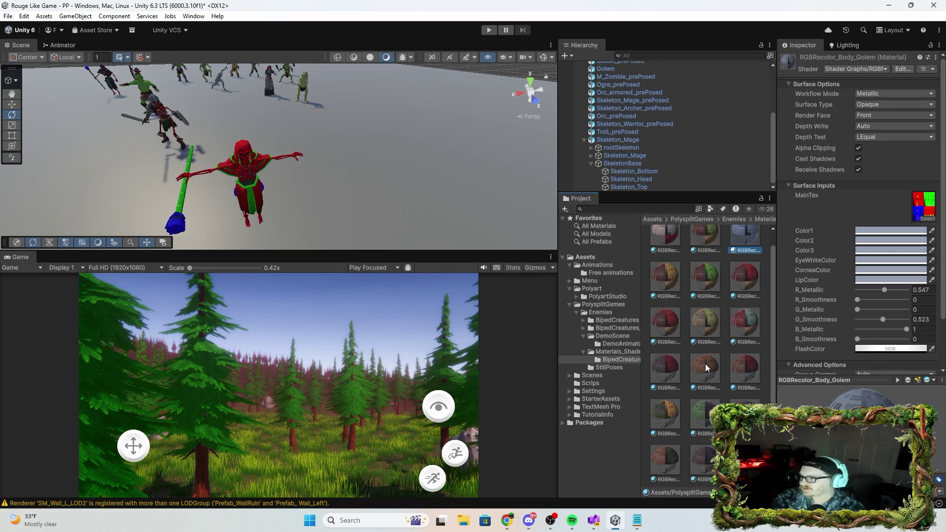
left_click(675, 283)
left_click(696, 279)
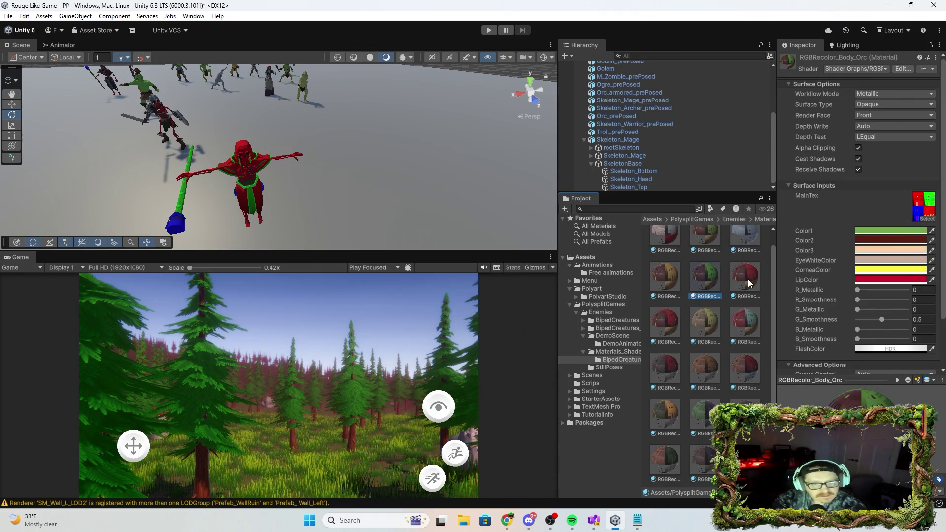
left_click(748, 283)
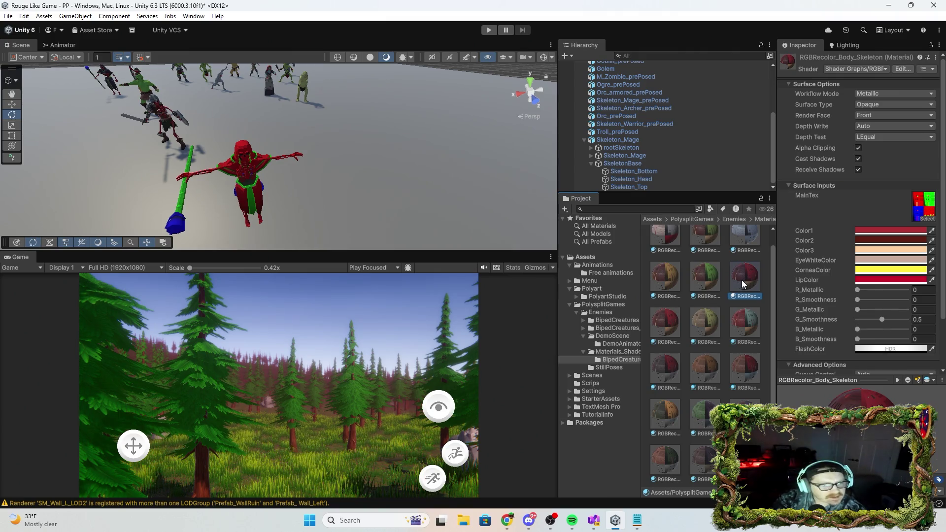
Drag the red Skeleton body material onto Skeleton_Mage
mouse_move(744, 280)
left_mouse_down()
mouse_move(543, 222)
mouse_move(295, 200)
mouse_move(249, 180)
left_mouse_up()
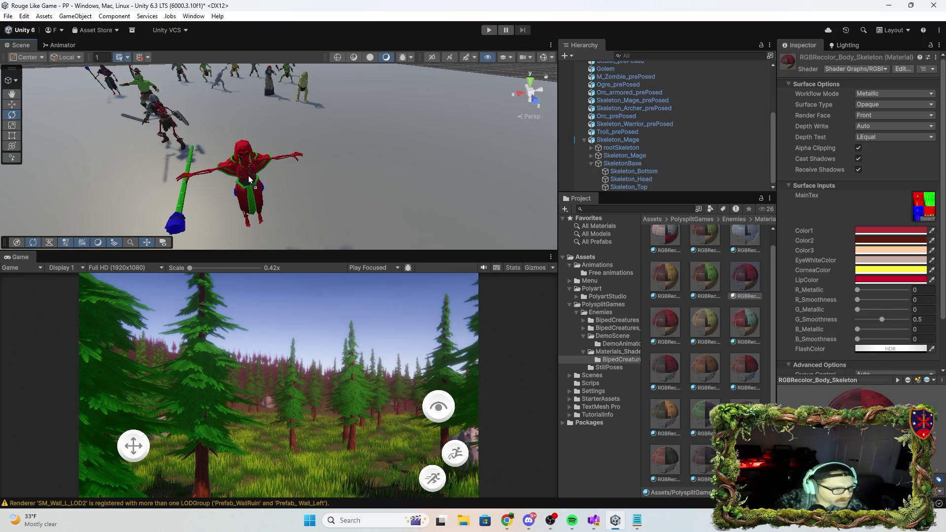
left_click_drag(746, 282, 262, 220)
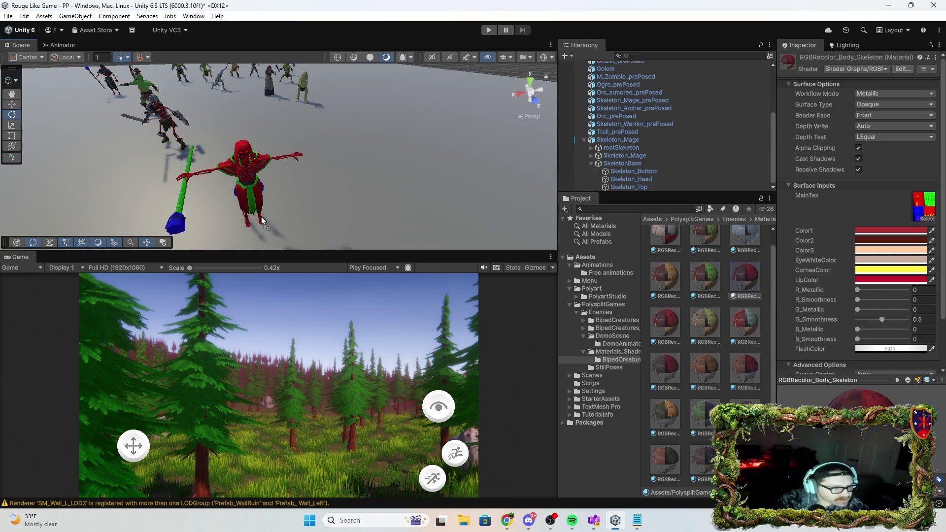
mouse_move(742, 279)
left_mouse_down()
mouse_move(340, 202)
mouse_move(246, 161)
left_mouse_up()
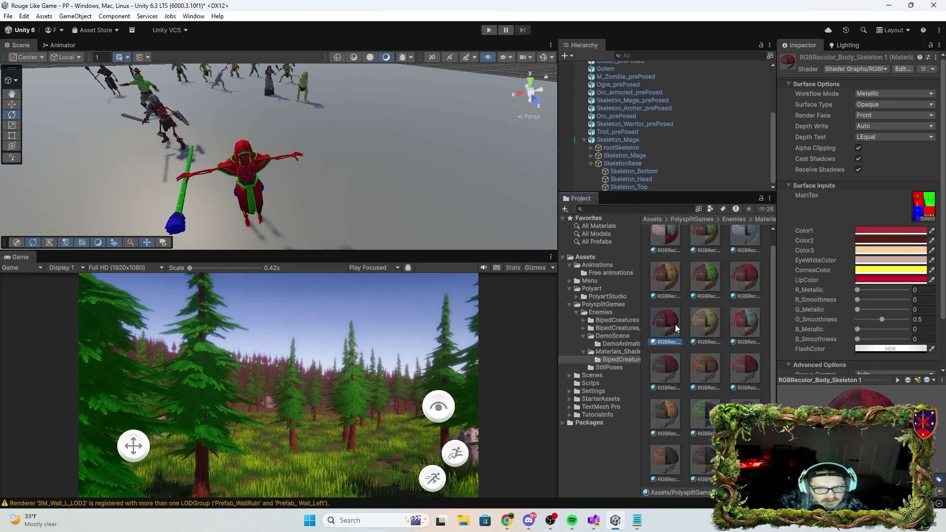
Compare the Troll, Goblin and Ogre recolor materials, then pick RGBRecolor_Objects_SkelMage
left_click(696, 316)
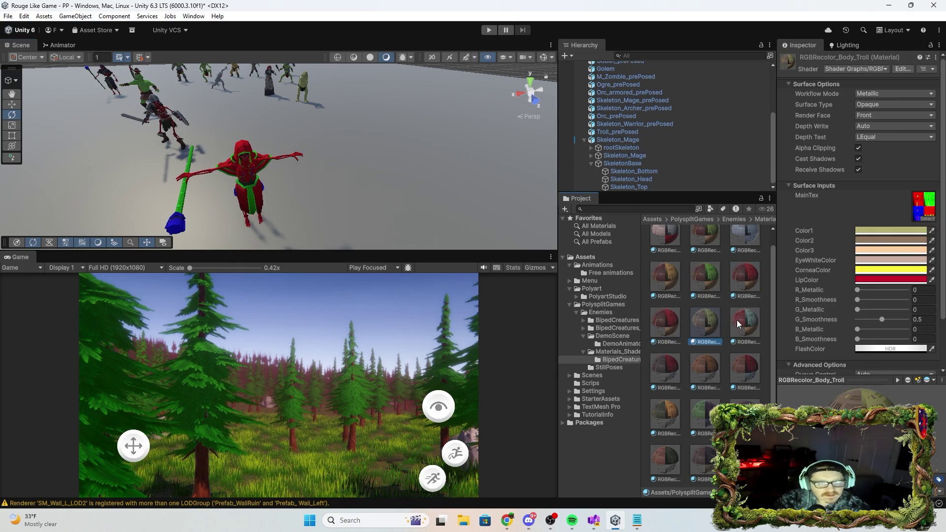
left_click(664, 369)
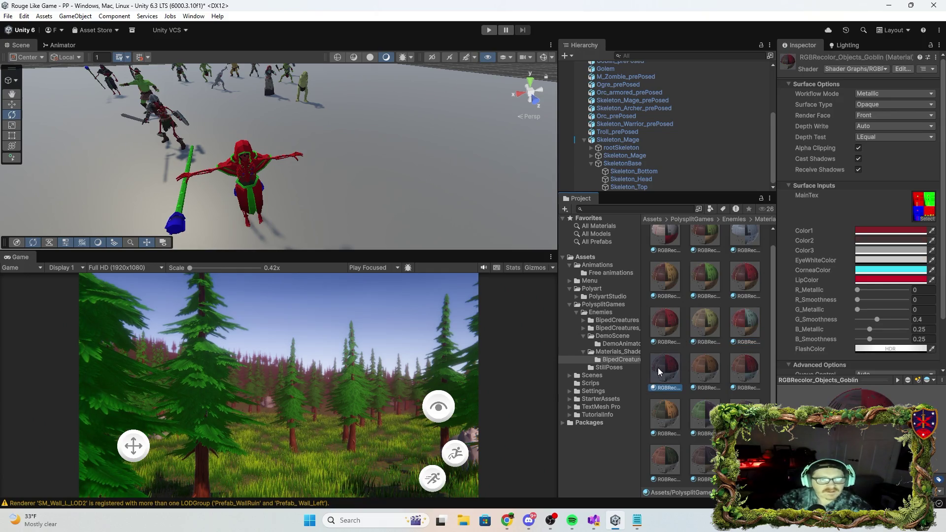
left_click(729, 374)
left_click(727, 376)
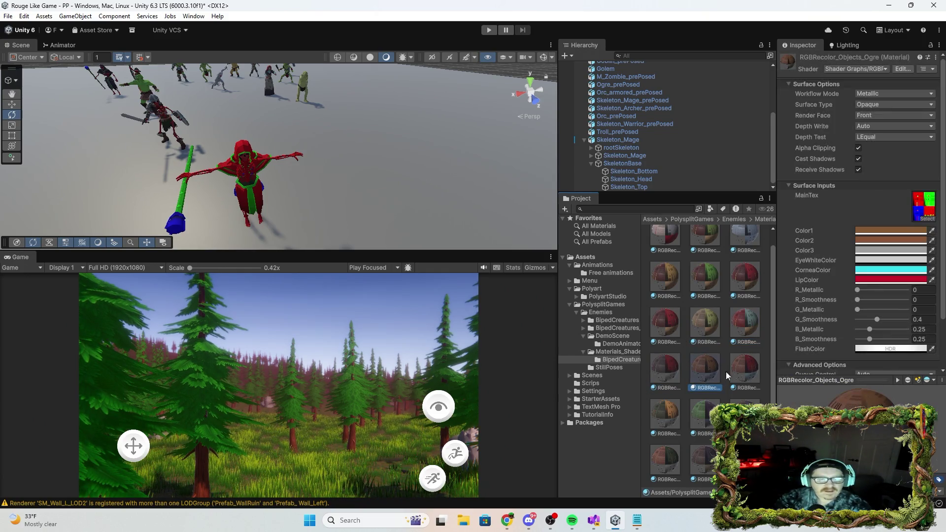
left_click(697, 414)
Apply RGBRecolor_Objects_SkelMage to the mage's lower robe, upper robe and hood
mouse_move(705, 417)
left_mouse_down()
mouse_move(265, 195)
mouse_move(249, 199)
left_mouse_up()
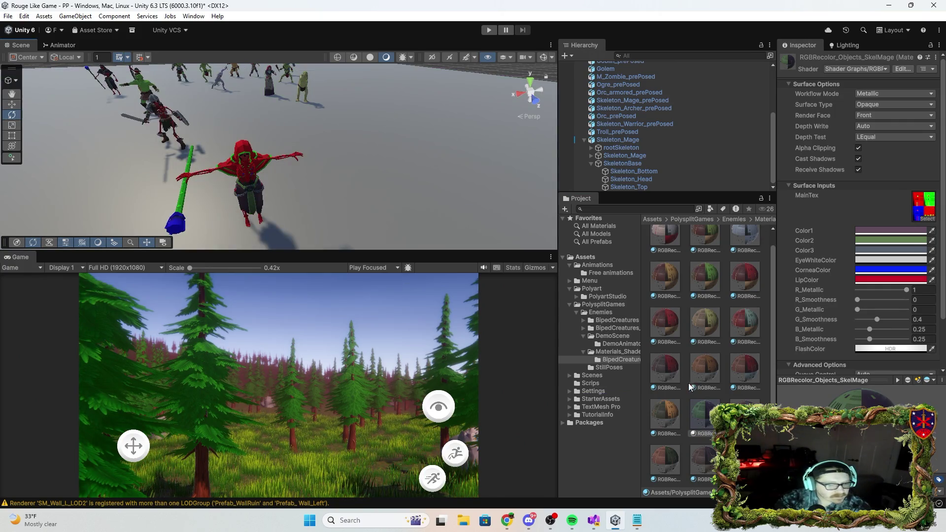
mouse_move(696, 417)
left_mouse_down()
mouse_move(260, 211)
mouse_move(255, 164)
mouse_move(270, 173)
left_mouse_up()
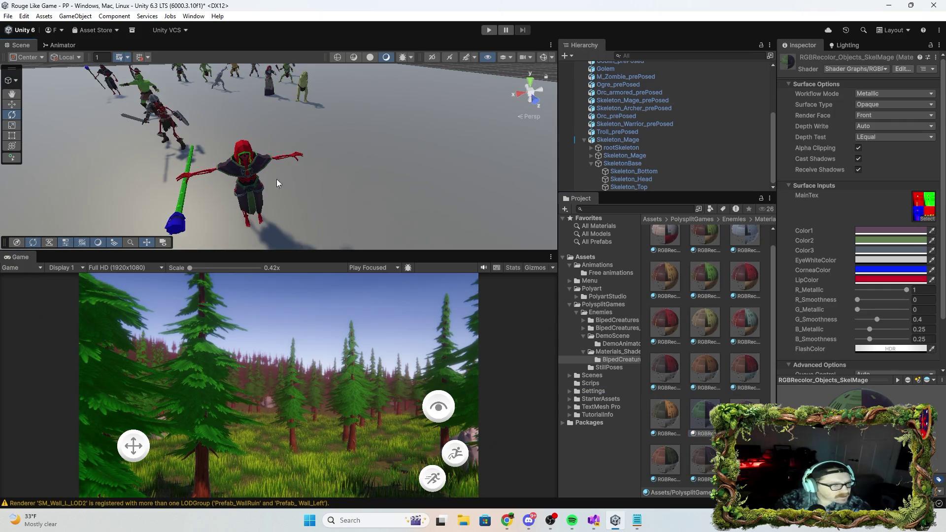
mouse_move(704, 418)
left_mouse_down()
mouse_move(215, 461)
mouse_move(238, 149)
left_mouse_up()
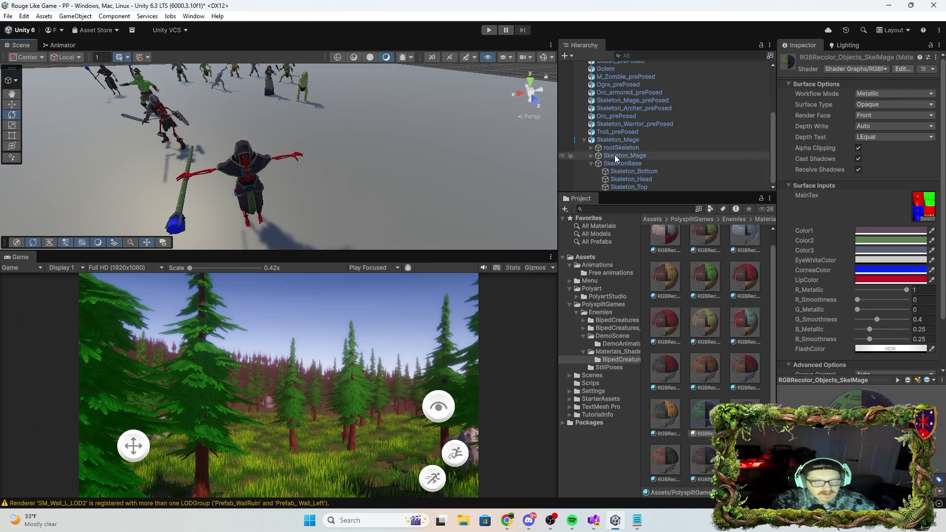
scroll(618, 141, "up", 3)
left_click(629, 188)
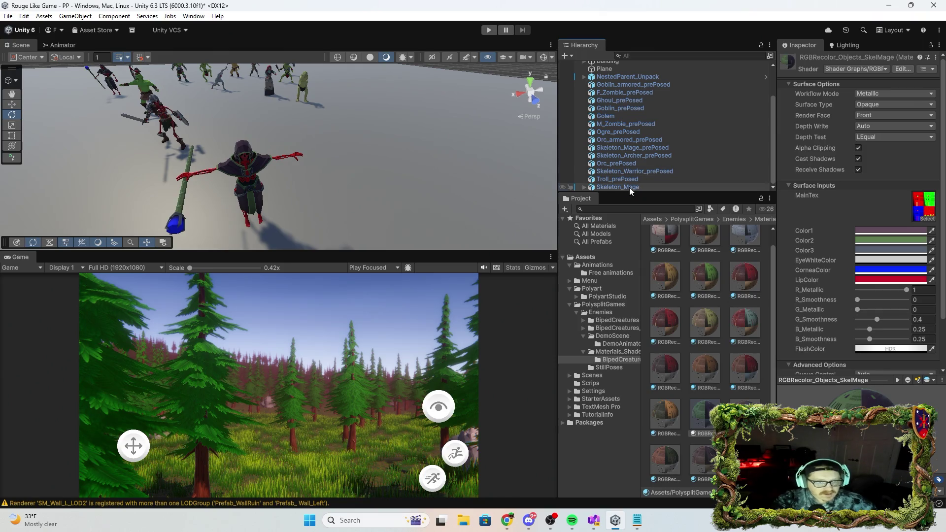
Add an Animator to Skeleton_Mage using the SkeletonMage controller
left_click(63, 45)
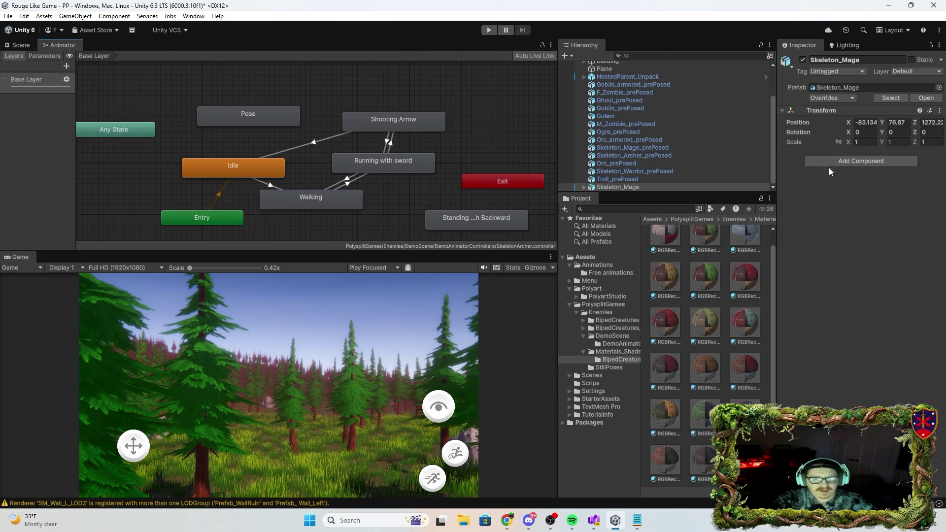
left_click(859, 165)
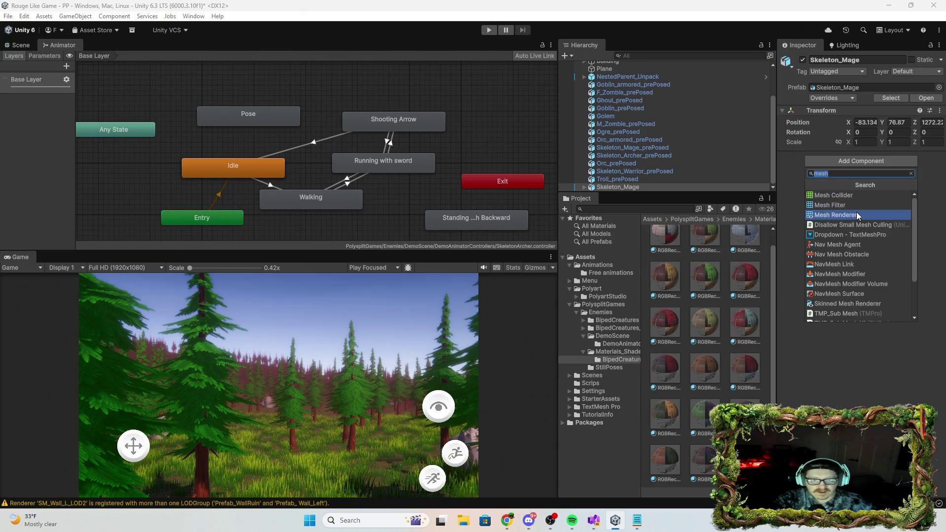
type("an")
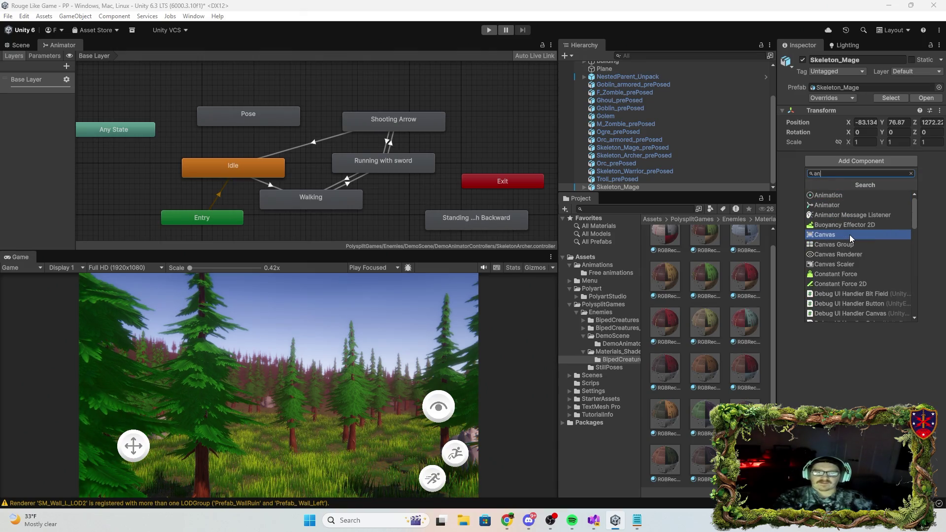
left_click(849, 204)
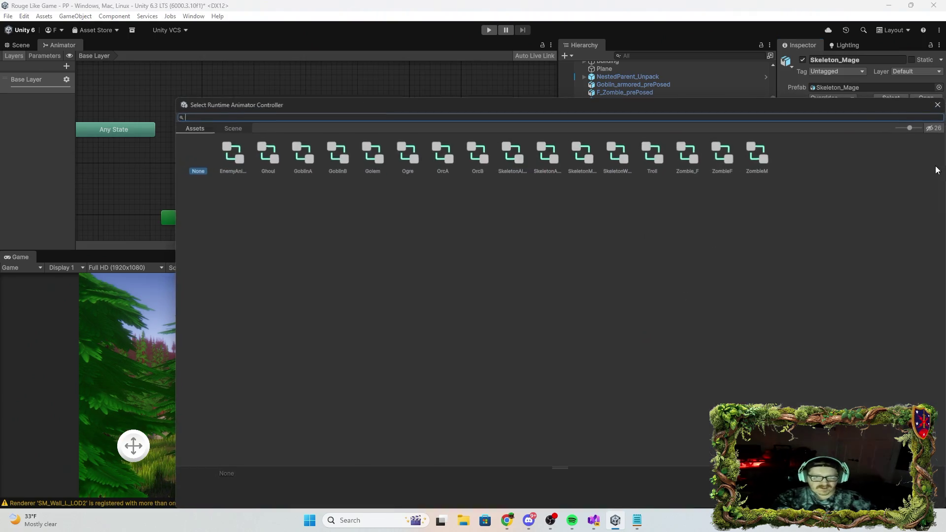
left_click(939, 168)
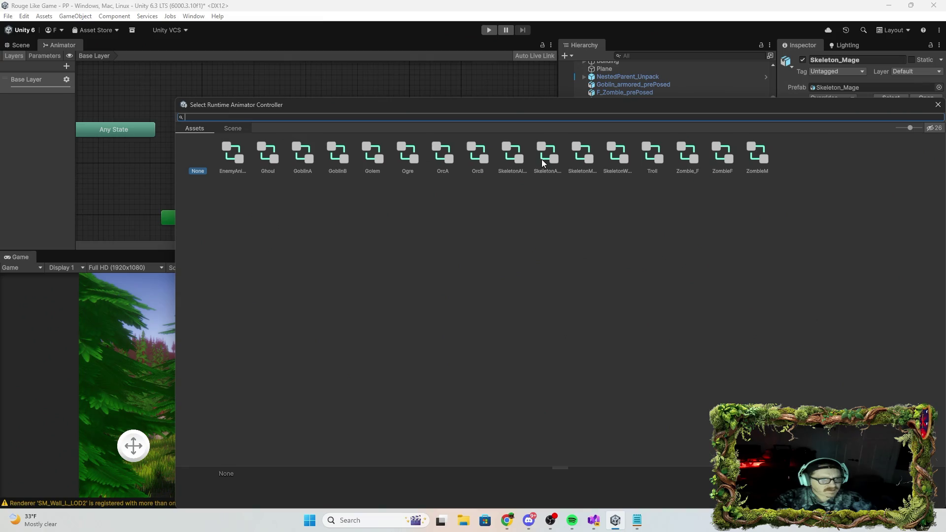
double_click(575, 157)
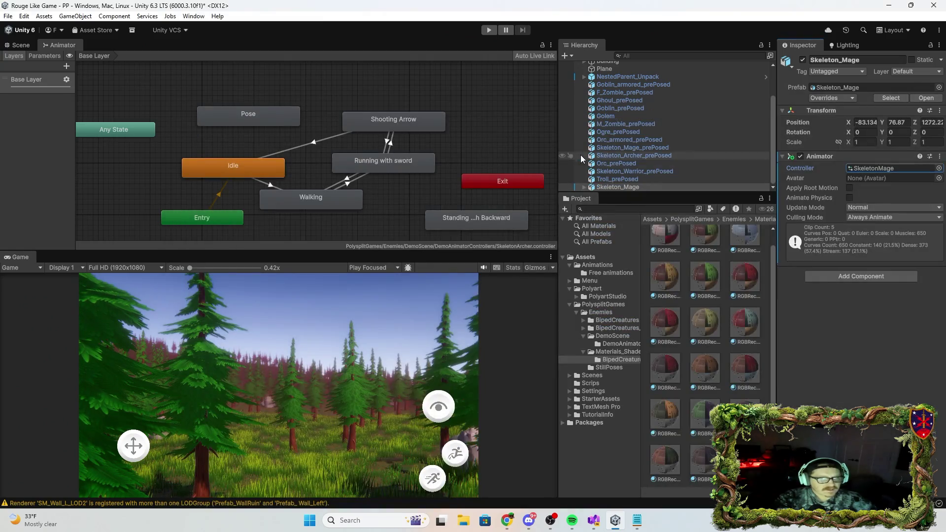
Set the Animator's avatar to Skeleton_ArcherAvatar and view the SkeletonMage state graph
left_click(928, 180)
left_click(939, 178)
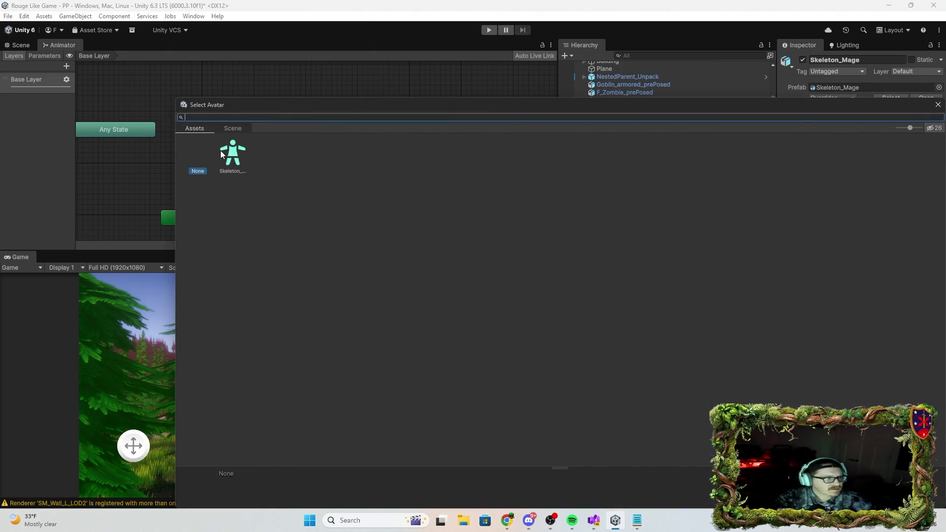
double_click(232, 154)
left_click(908, 169)
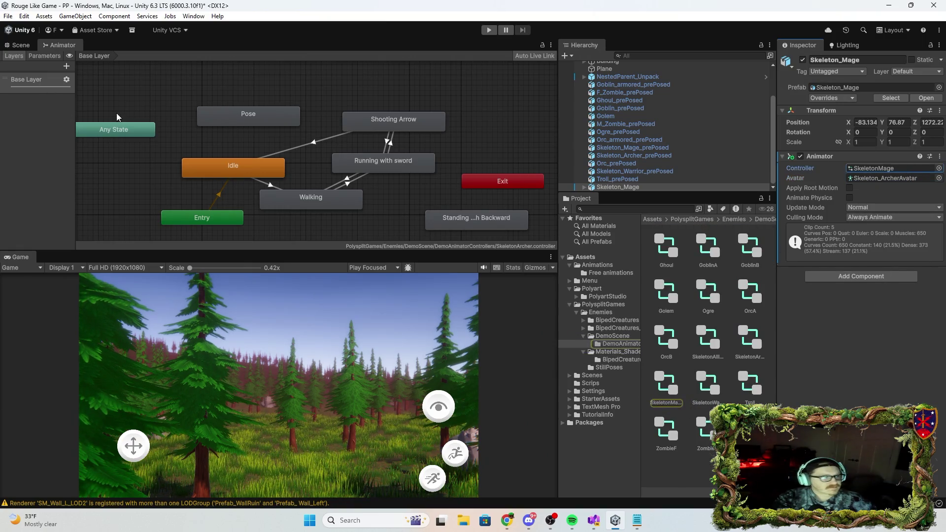
left_click(22, 45)
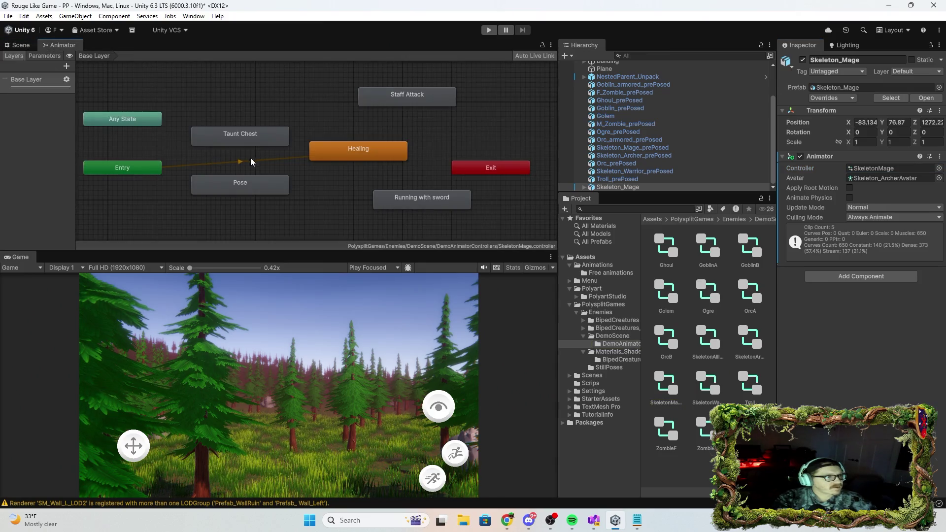
Play the game, watch Skeleton_Mage run its Healing default animation, then stop
left_click(362, 155)
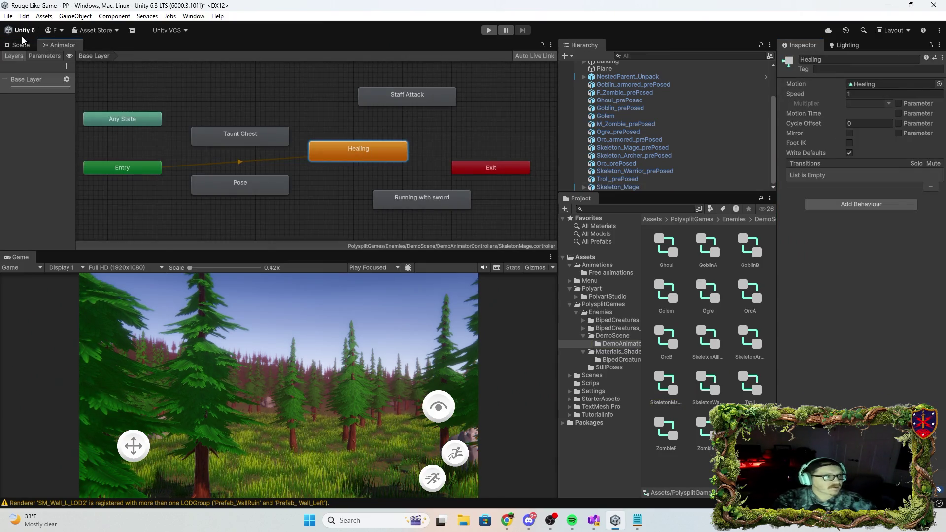
left_click(21, 45)
left_click(497, 30)
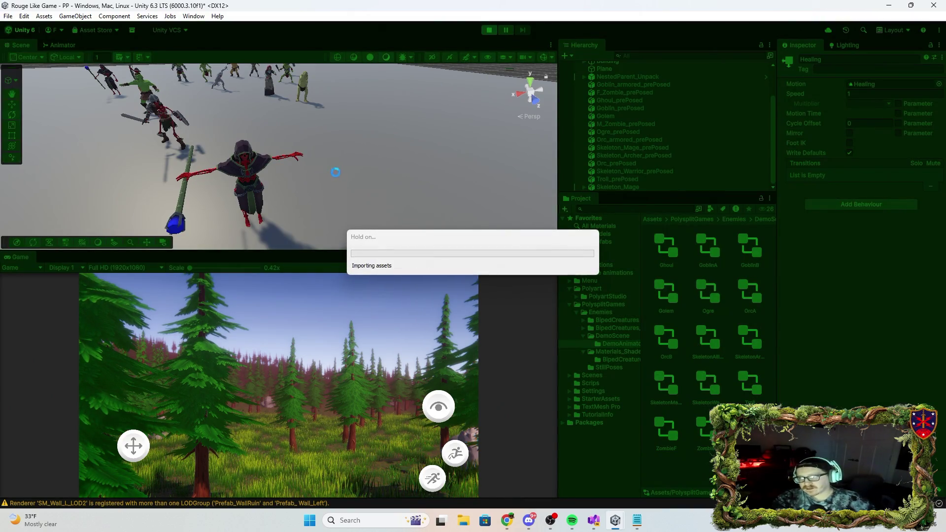
mouse_move(345, 185)
left_mouse_down()
mouse_move(288, 227)
mouse_move(313, 186)
mouse_move(310, 158)
mouse_move(288, 129)
mouse_move(297, 118)
mouse_move(280, 98)
mouse_move(276, 110)
mouse_move(237, 124)
mouse_move(251, 161)
left_mouse_up()
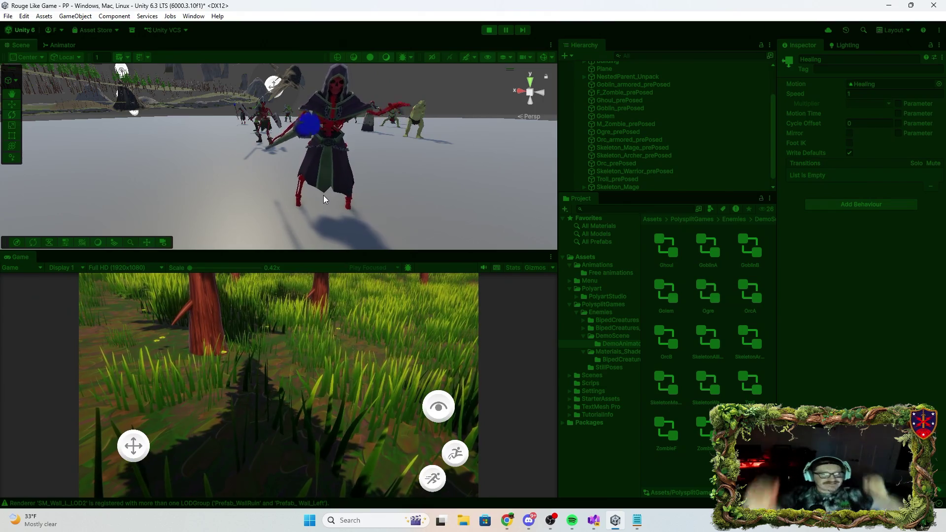
left_click(489, 30)
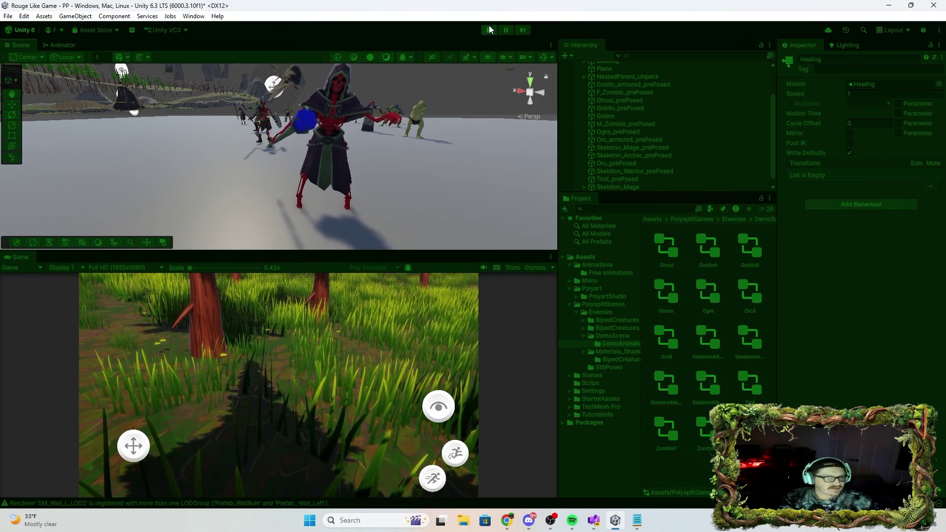
Place the Orc model from Enemies/BipedCreatures into the scene
left_click(616, 304)
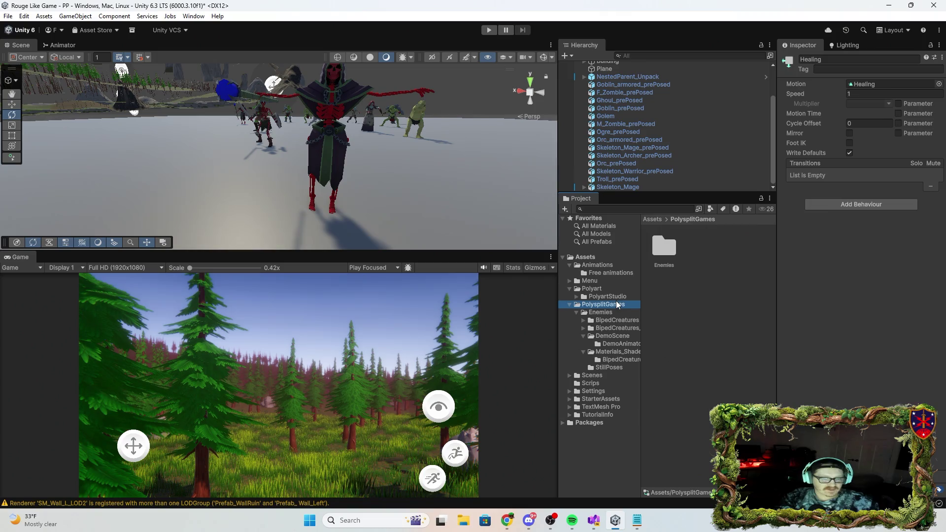
left_click(611, 312)
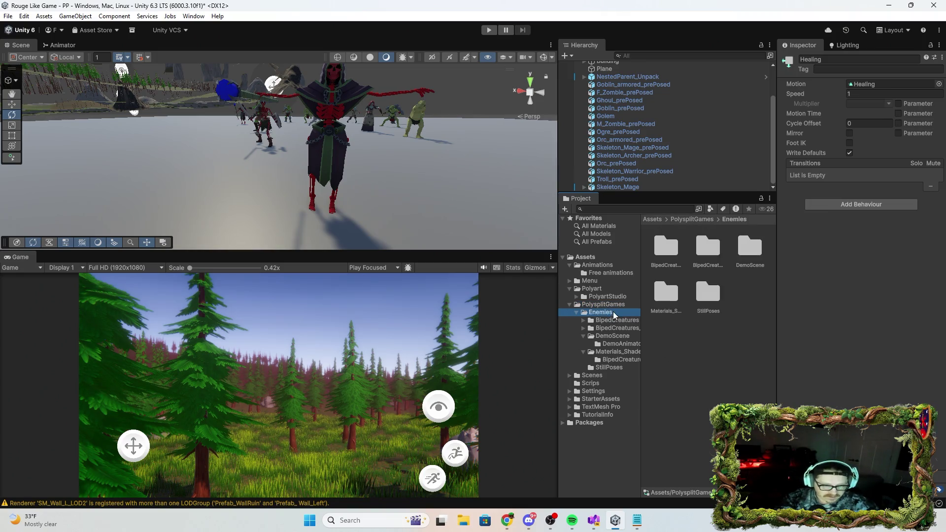
left_click(608, 321)
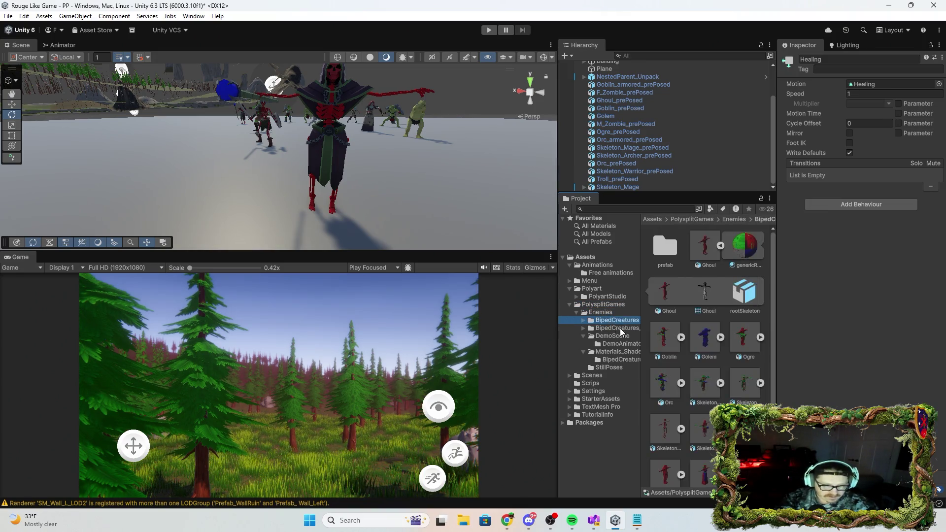
left_click(723, 245)
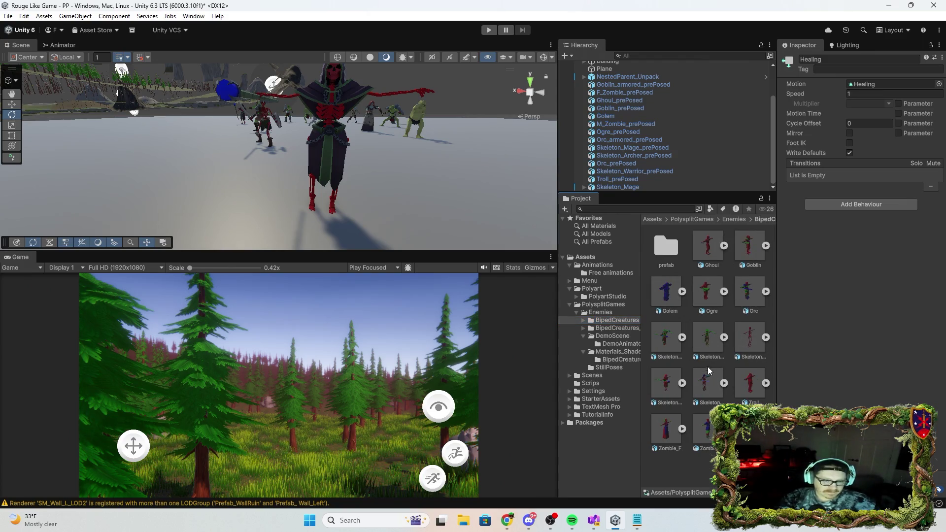
left_click(749, 291)
mouse_move(748, 291)
left_mouse_down()
mouse_move(464, 212)
mouse_move(158, 210)
mouse_move(182, 200)
mouse_move(299, 213)
left_mouse_up()
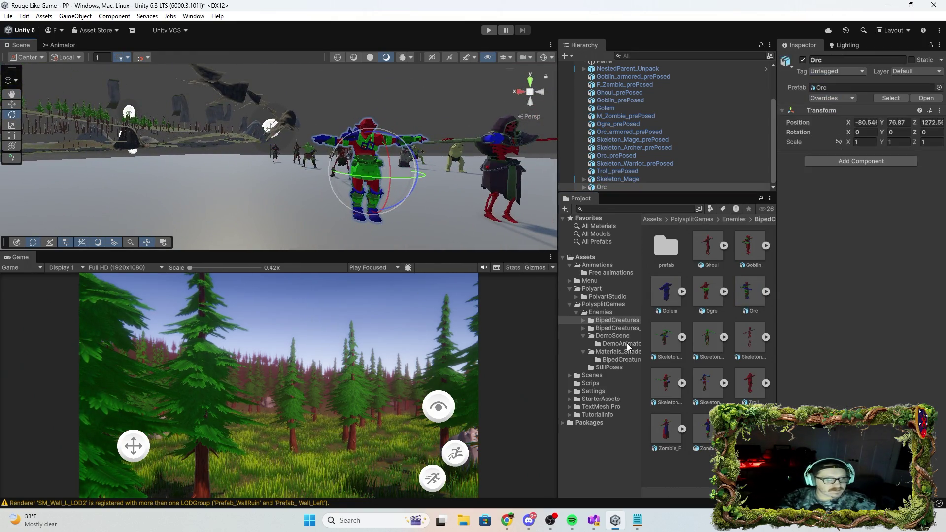
Apply the RGBRecolor_Body_Orc material to the orc for green skin
left_click(622, 360)
left_click(670, 252)
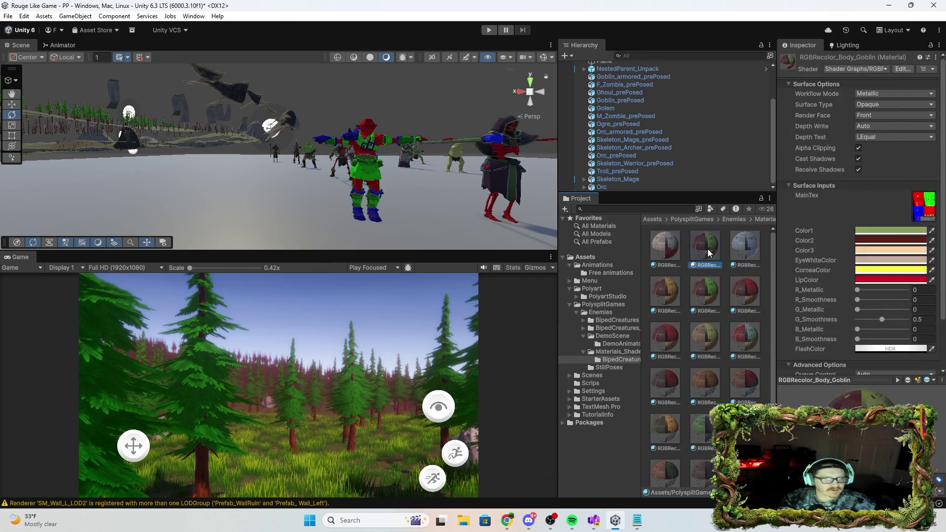
left_click(730, 250)
left_click(686, 298)
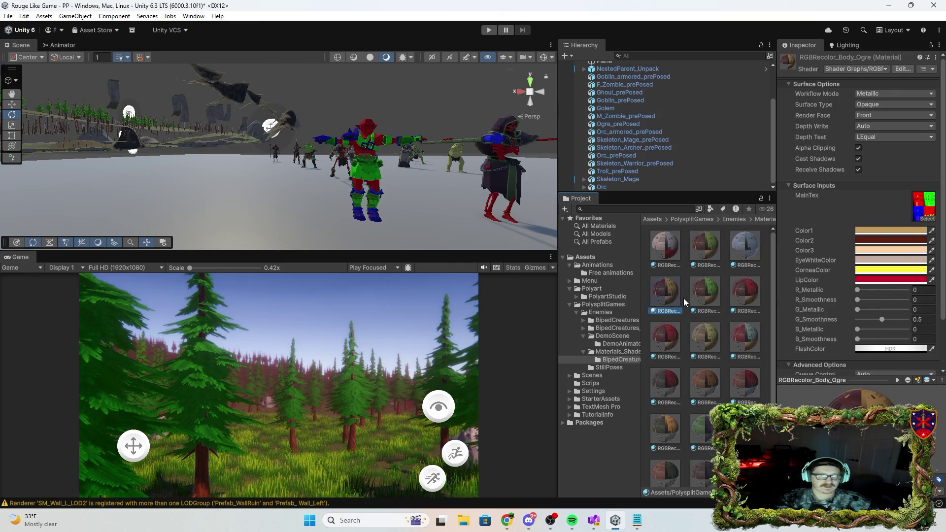
mouse_move(718, 295)
left_mouse_down()
mouse_move(345, 163)
mouse_move(380, 146)
left_mouse_up()
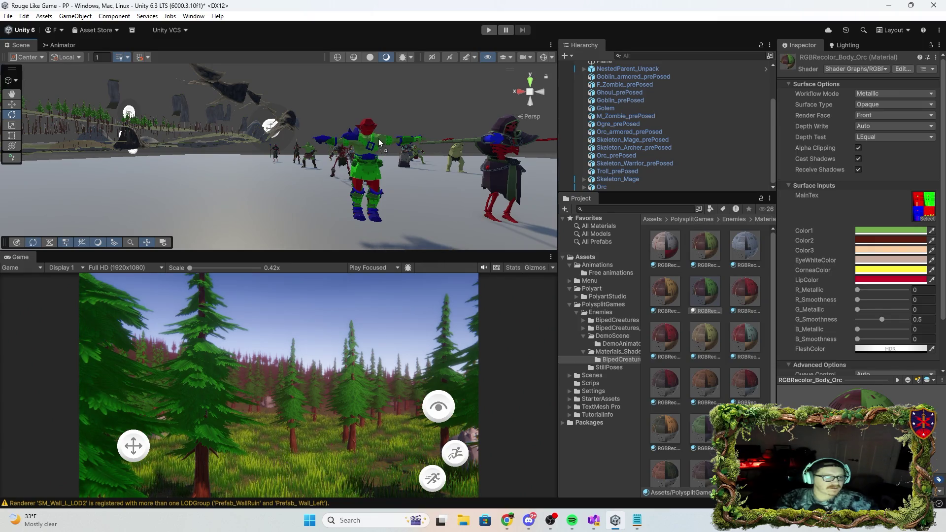
left_click_drag(706, 293, 407, 154)
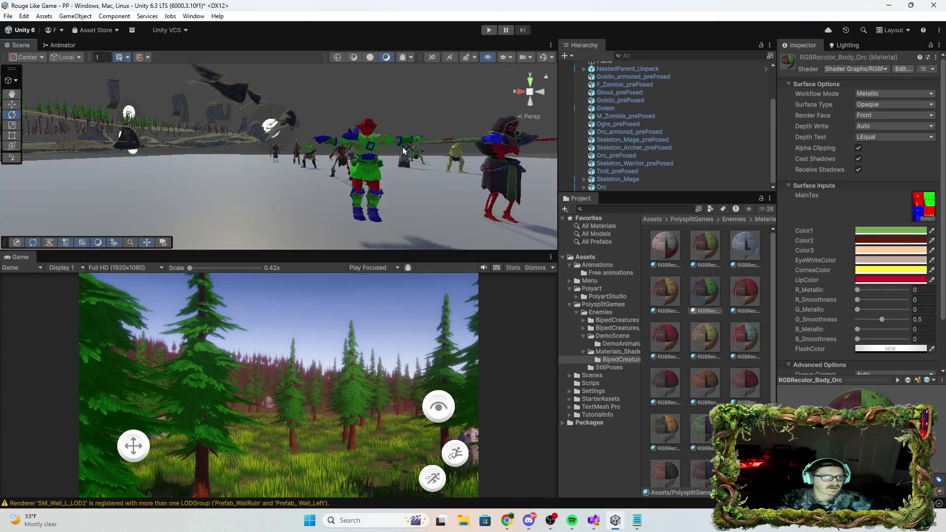
mouse_move(709, 300)
left_mouse_down()
mouse_move(395, 187)
mouse_move(373, 192)
left_mouse_up()
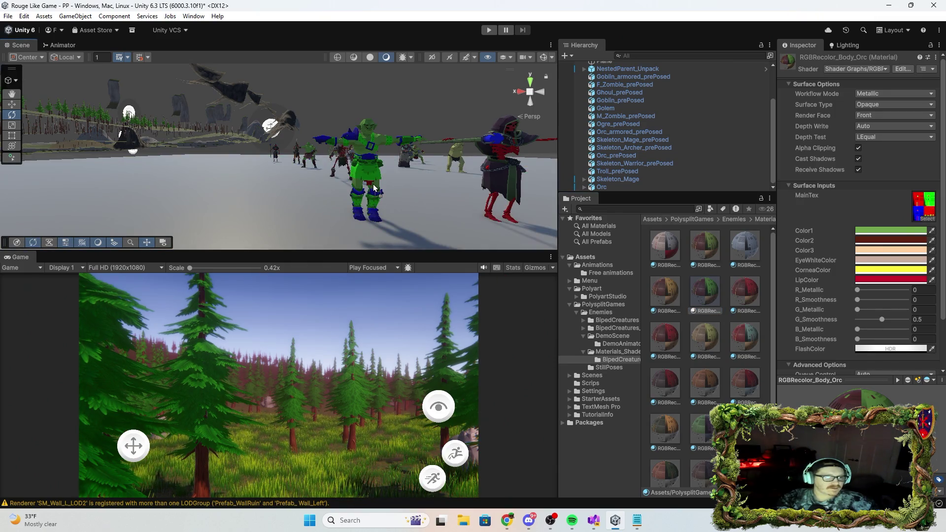
Compare the skeleton and ogre objects materials and select RGBRecolor_Objects_Orc
left_click(749, 294)
left_click(704, 429)
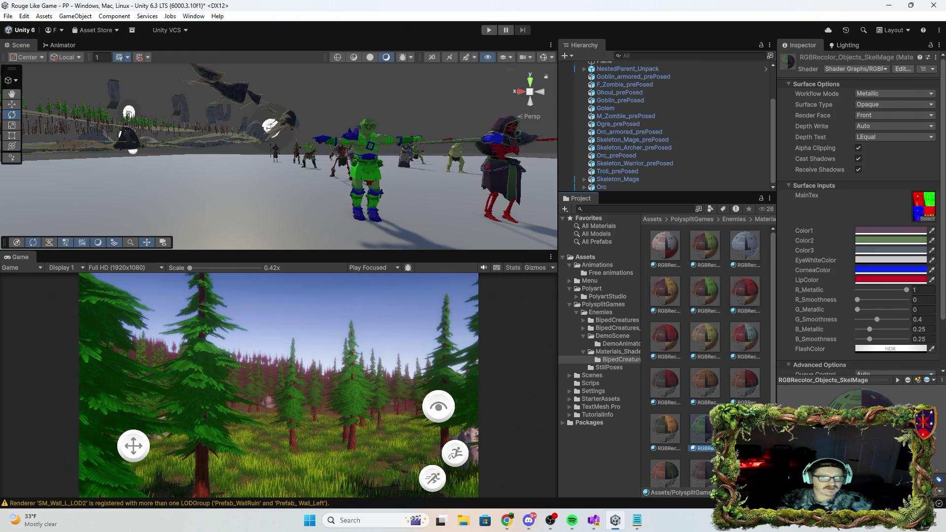
left_click(704, 473)
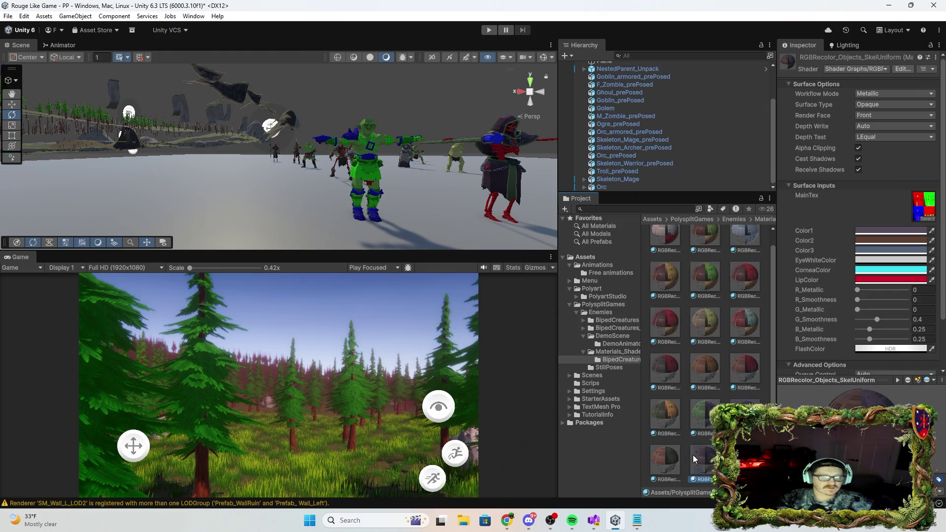
left_click(651, 459)
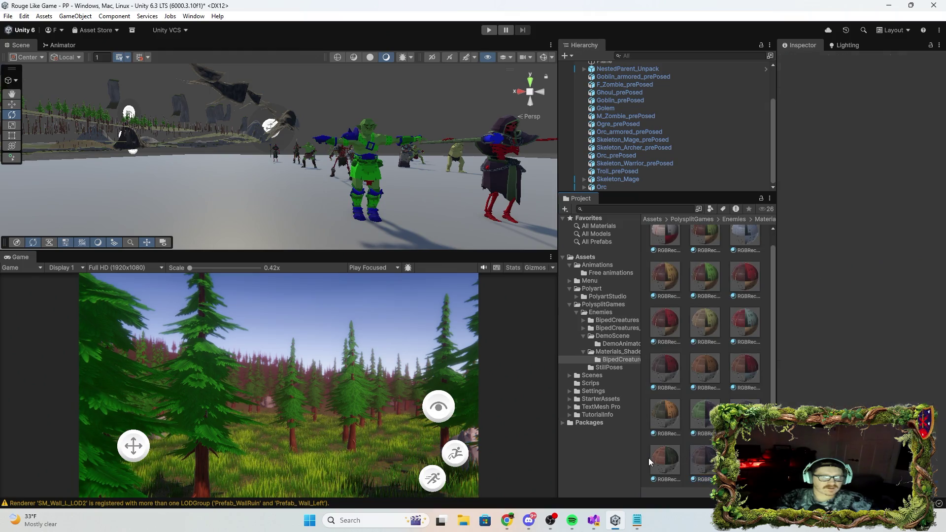
left_click(662, 419)
left_click(676, 374)
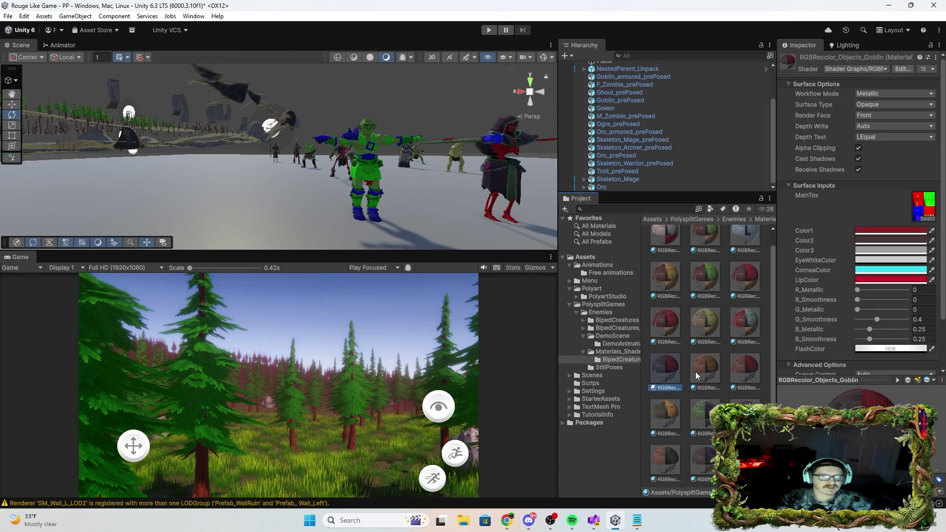
left_click(696, 372)
left_click(750, 370)
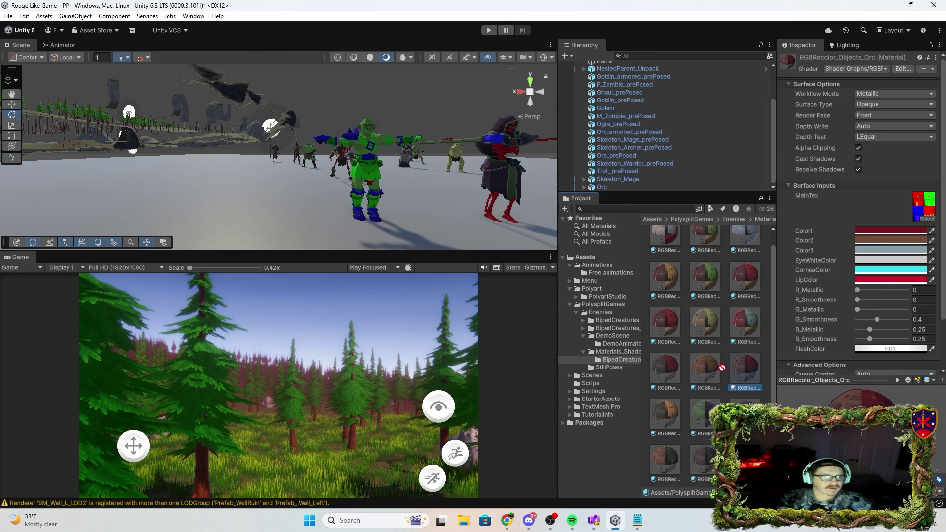
Drop RGBRecolor_Objects_Orc onto the orc's clothing and gear parts
left_click_drag(400, 140, 404, 141)
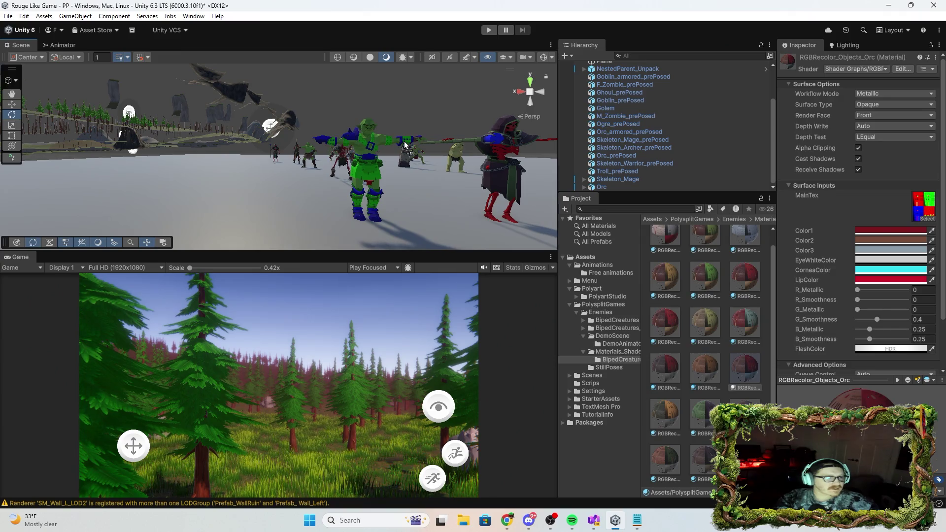
mouse_move(738, 375)
left_mouse_down()
mouse_move(399, 187)
mouse_move(403, 140)
left_mouse_up()
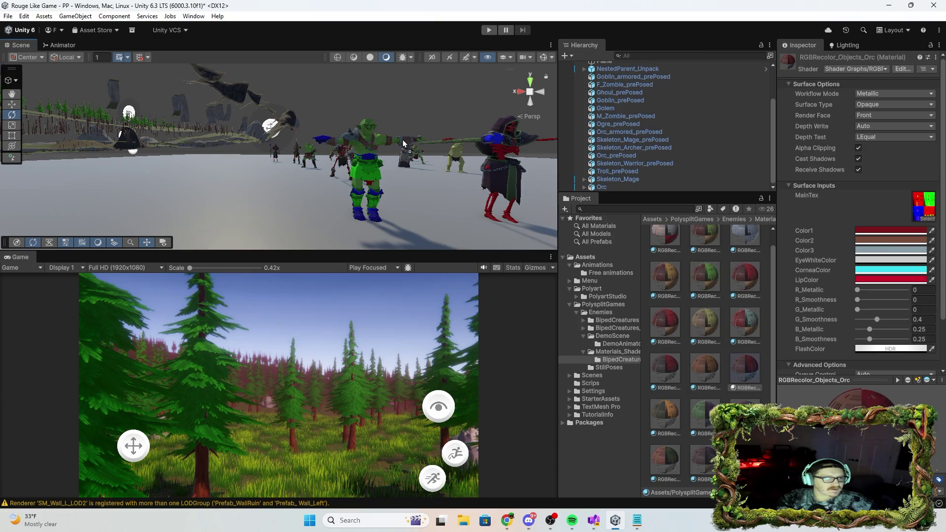
left_click_drag(751, 369, 372, 176)
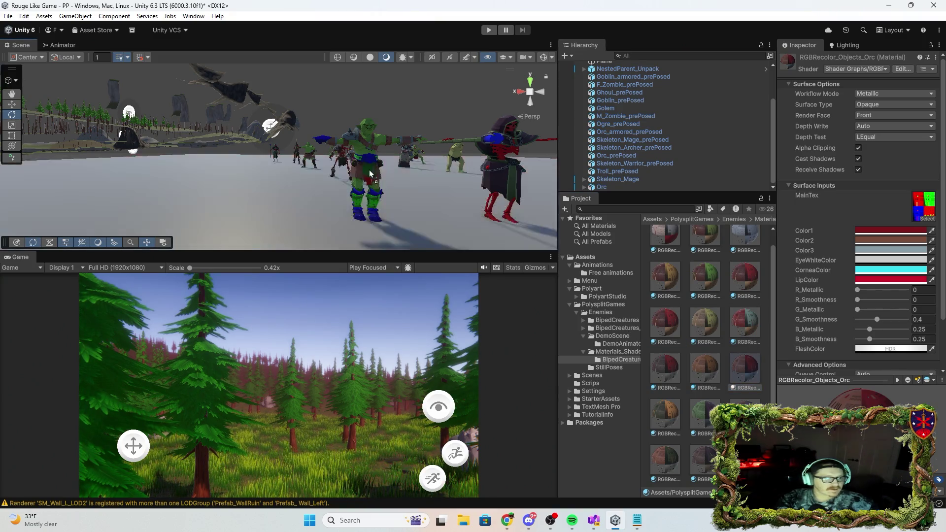
mouse_move(746, 368)
left_mouse_down()
mouse_move(375, 217)
mouse_move(370, 201)
left_mouse_up()
mouse_move(756, 379)
left_mouse_down()
mouse_move(345, 198)
mouse_move(326, 134)
left_mouse_up()
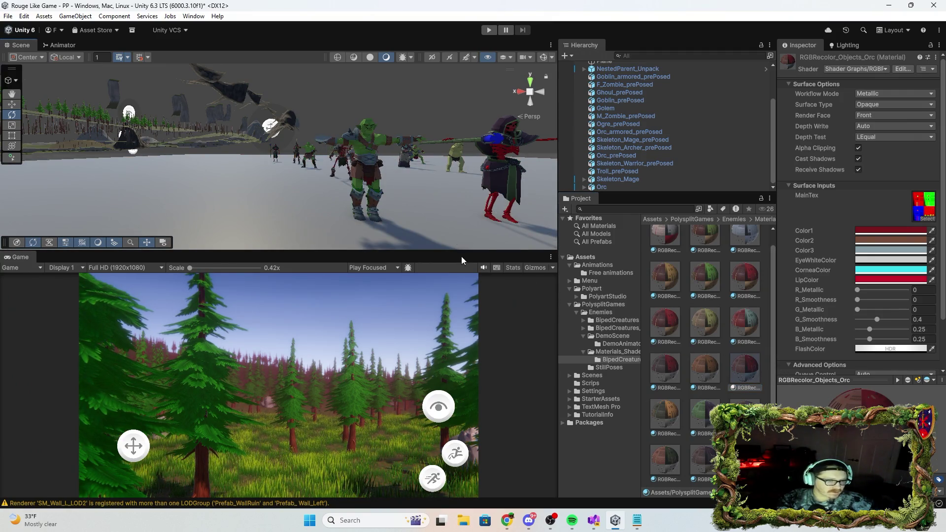
Add an Animator to the Orc using the OrcA controller and Skeleton_ArcherAvatar, then view its state graph
left_click(613, 188)
left_click(865, 164)
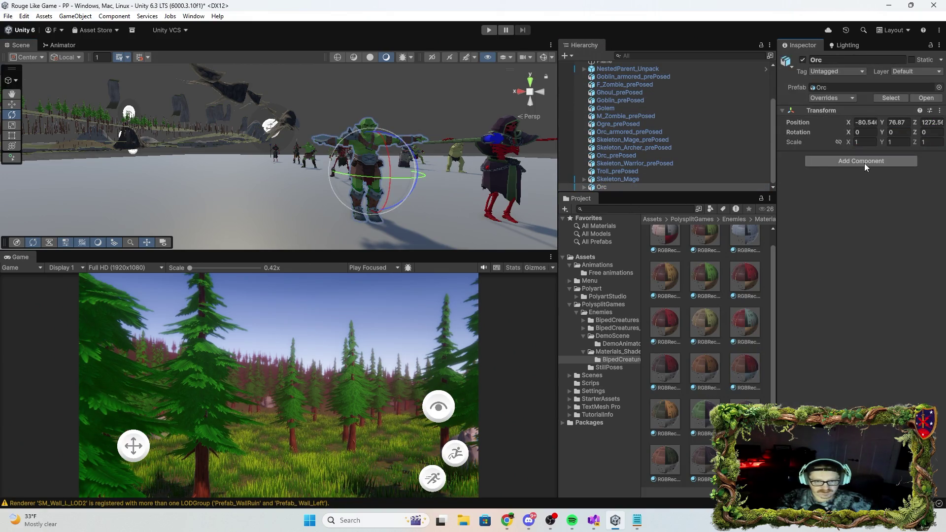
type("anim")
left_click(869, 226)
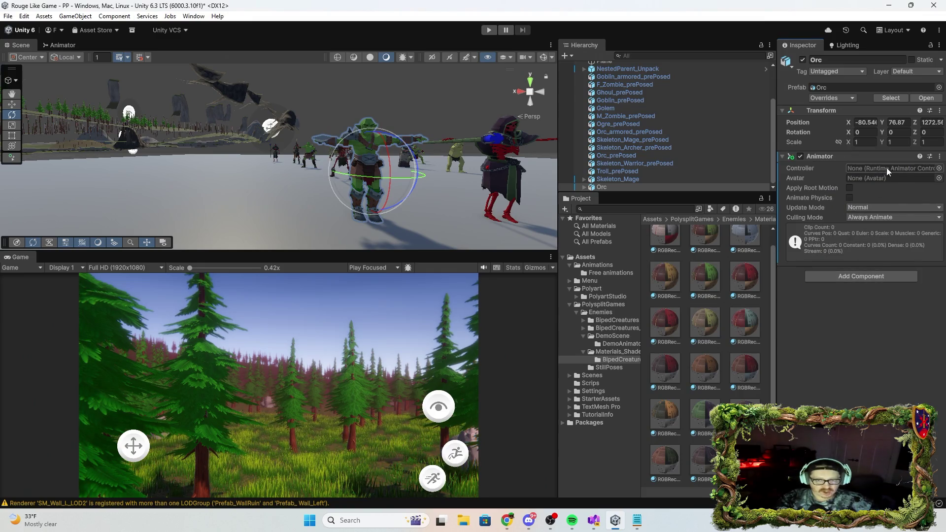
left_click(939, 168)
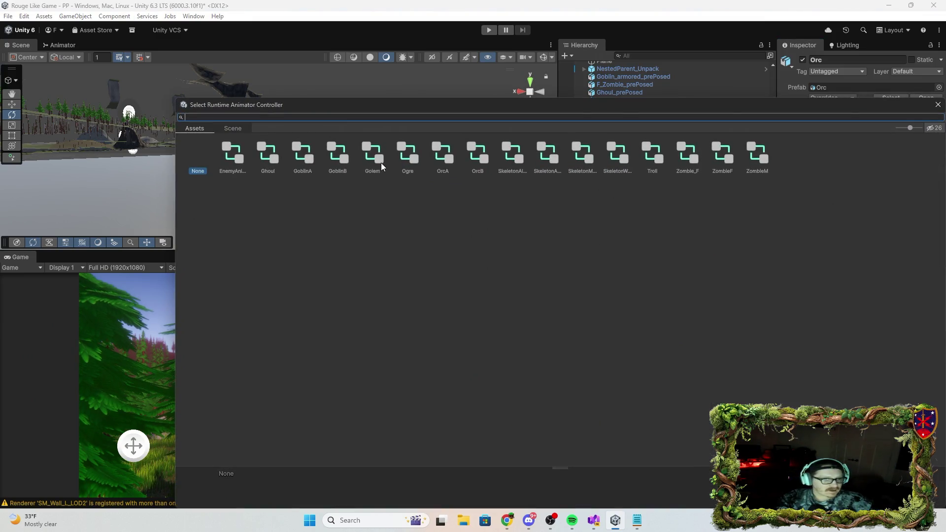
double_click(447, 152)
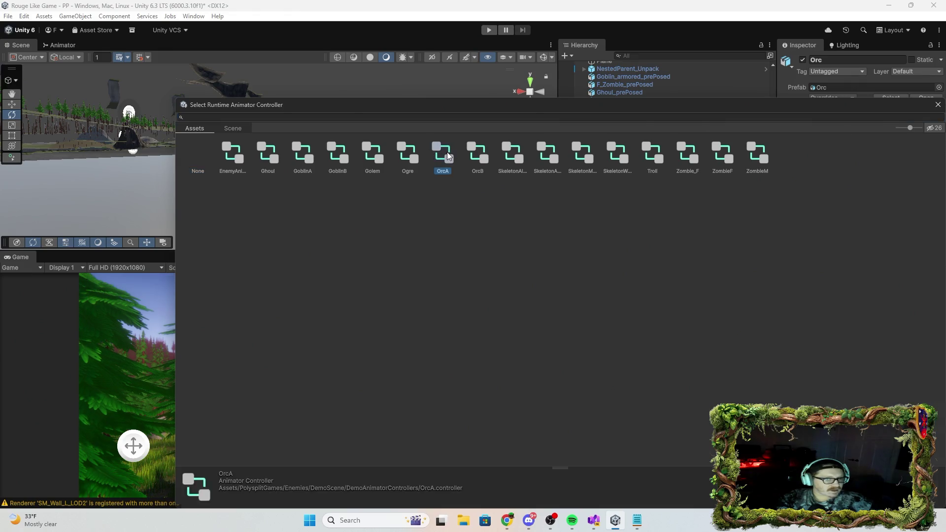
left_click(940, 178)
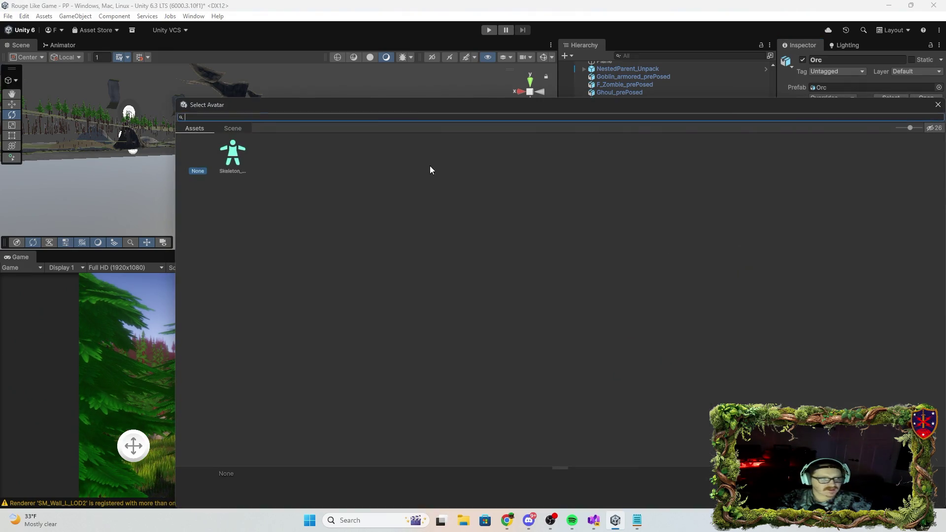
double_click(233, 153)
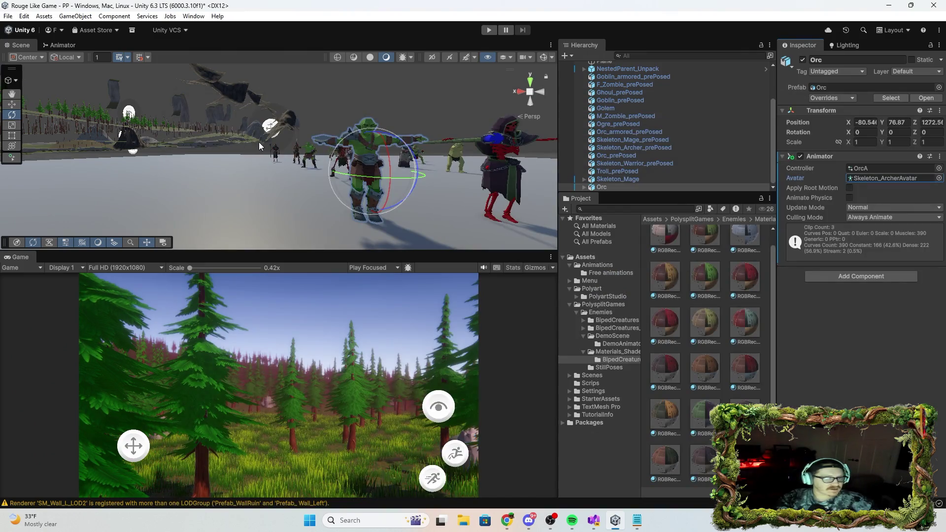
left_click(62, 45)
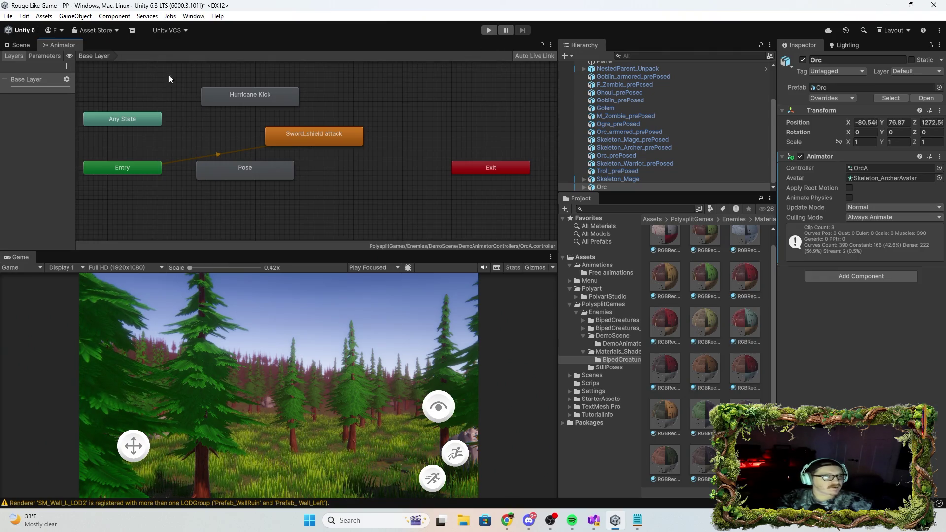
Enter Play mode and bring the scene camera close to the animating orc
key("ctrl+1")
left_click(489, 31)
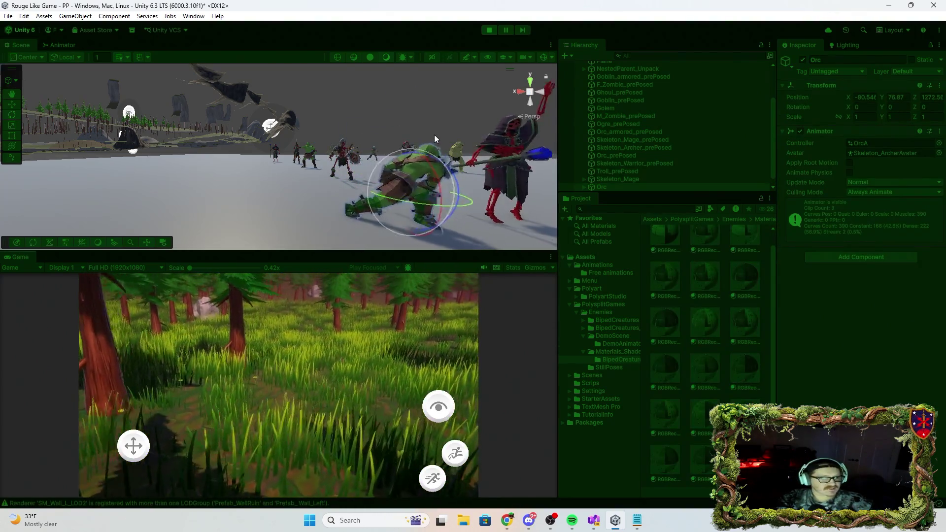
mouse_move(431, 149)
left_mouse_down()
mouse_move(337, 142)
mouse_move(380, 201)
mouse_move(394, 197)
left_mouse_up()
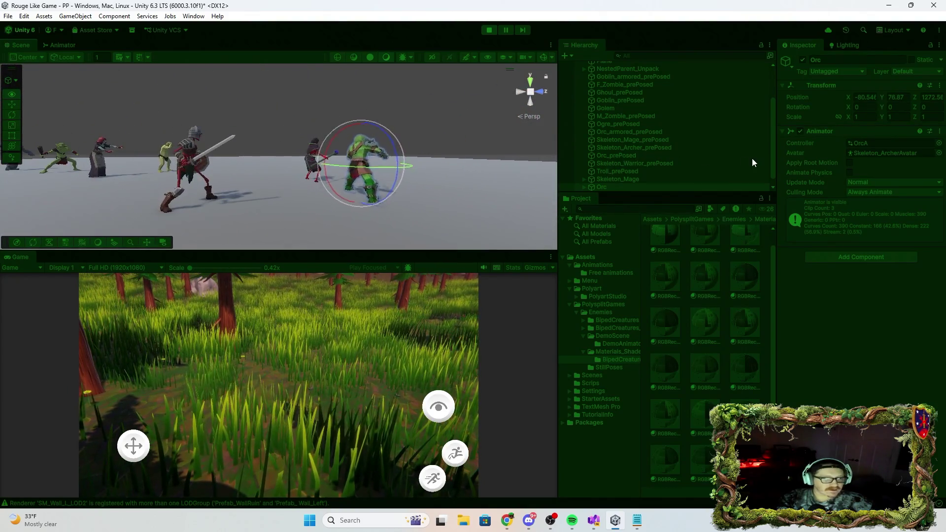
left_click(609, 186)
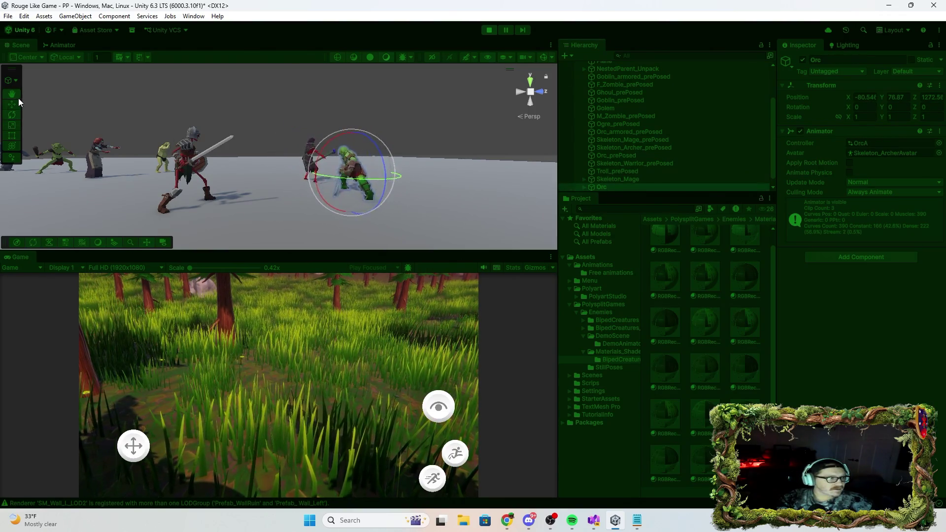
left_click(16, 102)
mouse_move(399, 170)
left_mouse_down()
mouse_move(356, 137)
mouse_move(299, 179)
mouse_move(215, 205)
mouse_move(66, 203)
mouse_move(64, 186)
left_mouse_up()
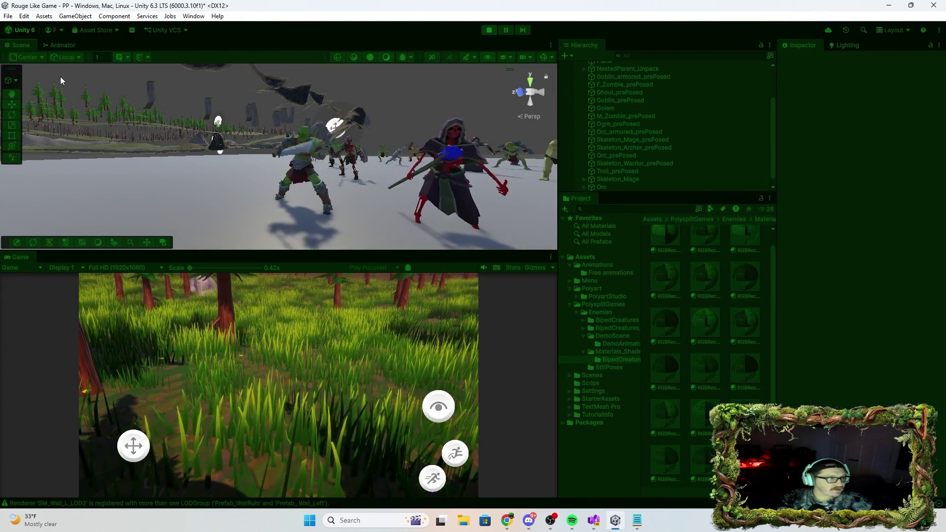
Check the orc's Animator graph, move the Pose state lower, then select Skeleton_Mage
left_click(48, 45)
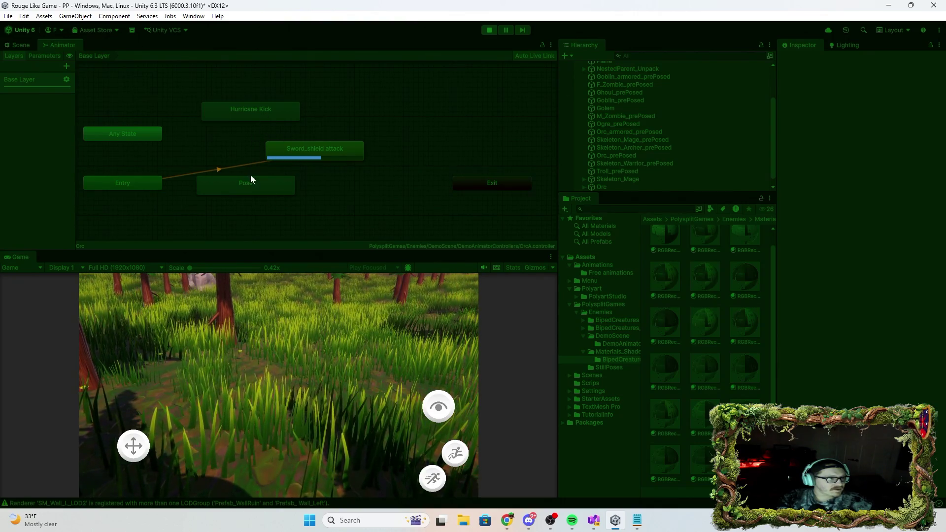
left_click_drag(263, 188, 296, 195)
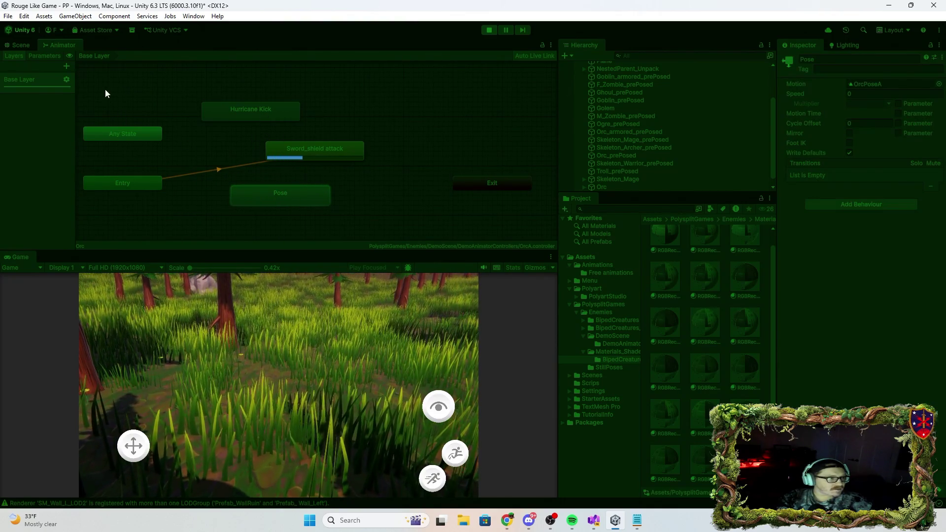
left_click(20, 44)
left_click(621, 179)
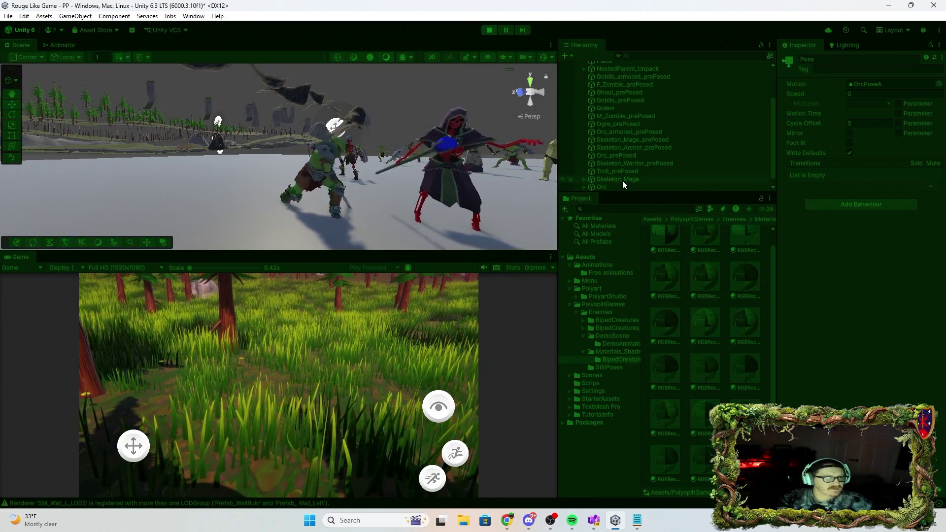
Make Taunt Chest the Skeleton Mage's default state and watch it in the scene
left_click(63, 46)
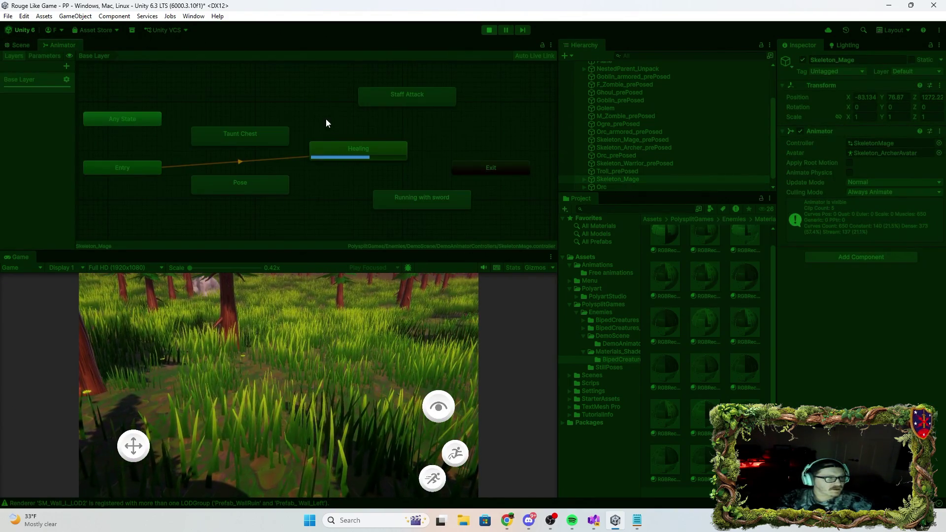
right_click(254, 132)
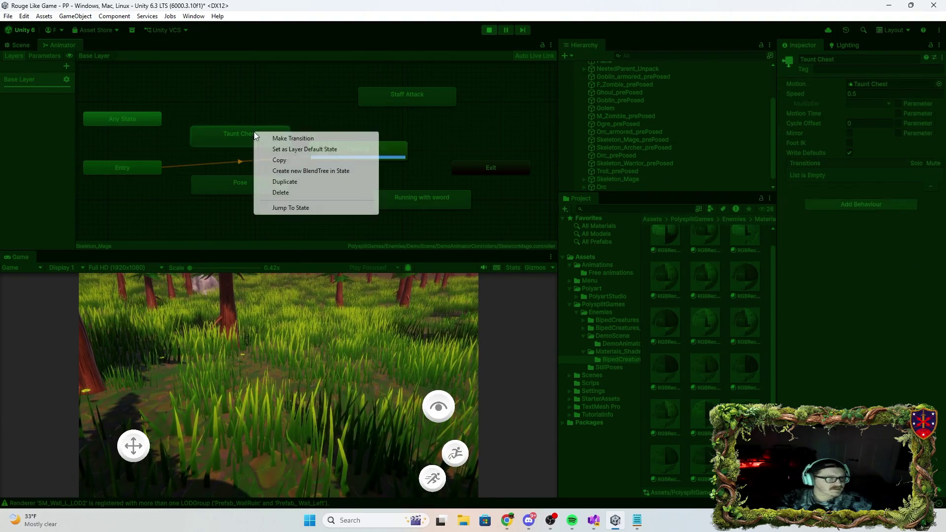
left_click(318, 150)
left_click(21, 45)
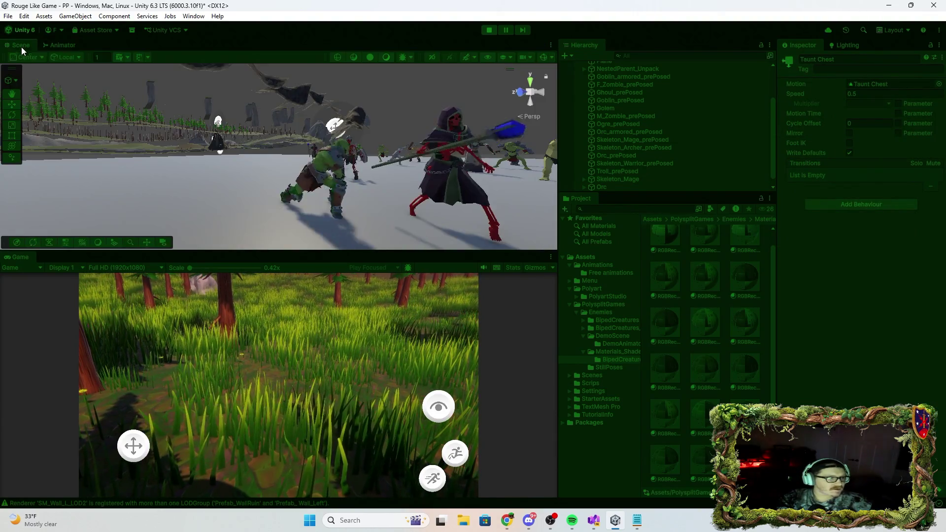
mouse_move(425, 146)
left_mouse_down()
mouse_move(461, 164)
mouse_move(496, 164)
left_mouse_up()
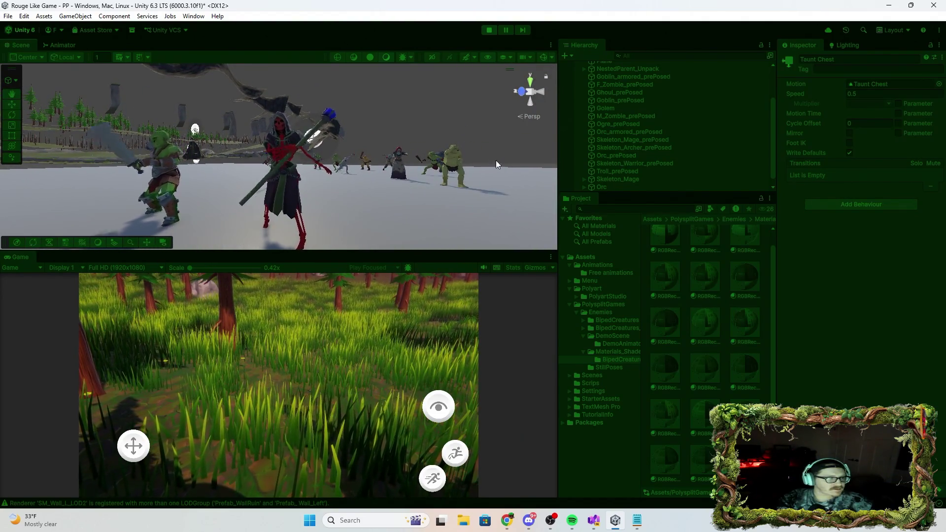
Switch the default state to Staff Attack and preview the staff attack
left_click(59, 45)
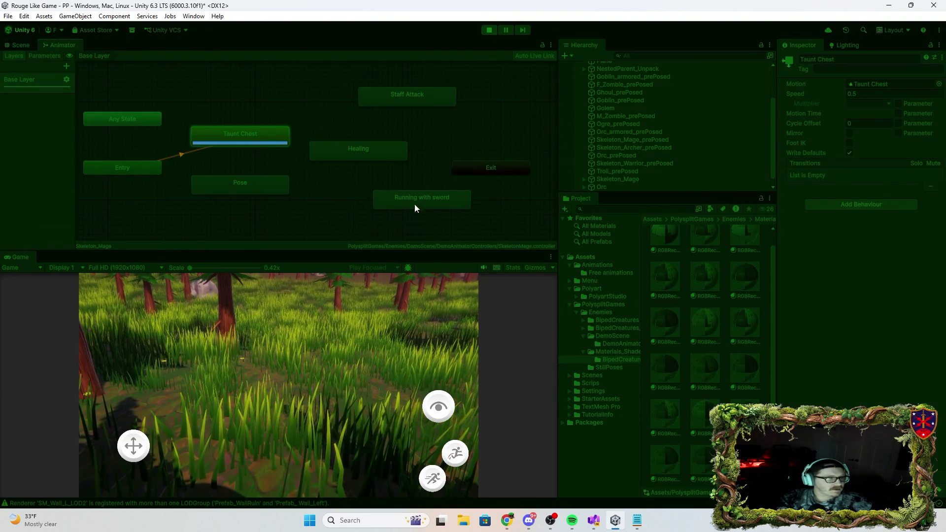
right_click(413, 103)
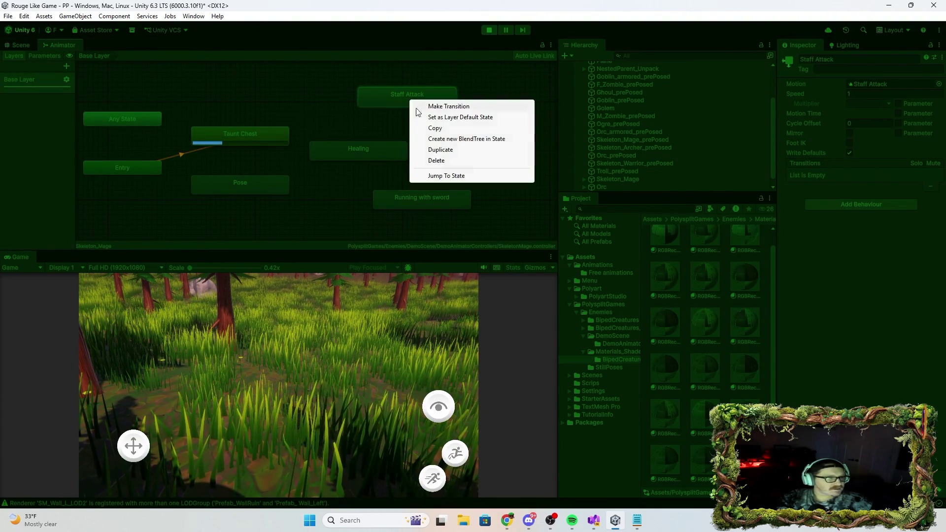
left_click(471, 119)
left_click(26, 44)
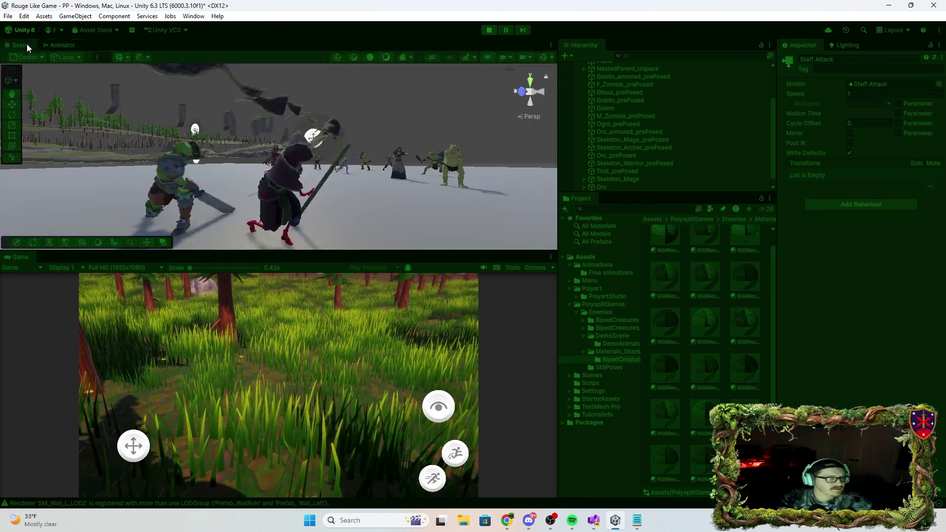
left_click(58, 45)
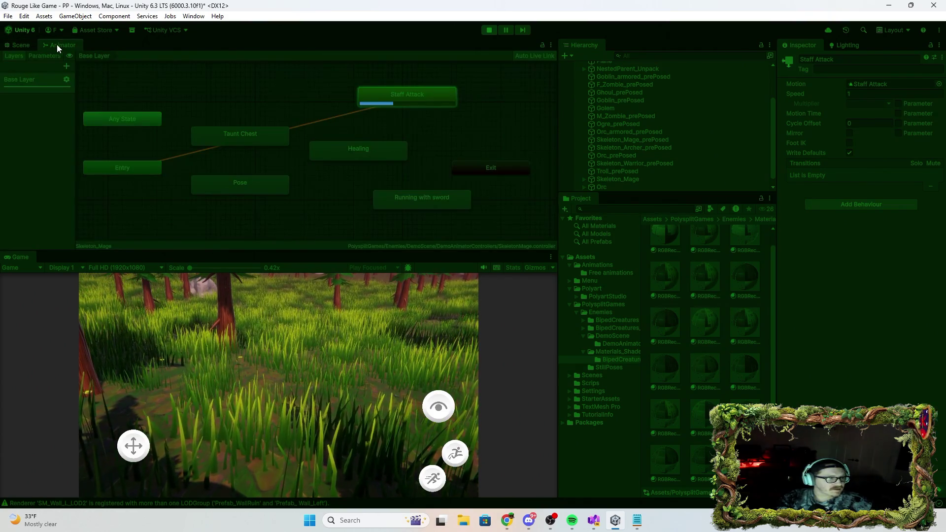
left_click(16, 48)
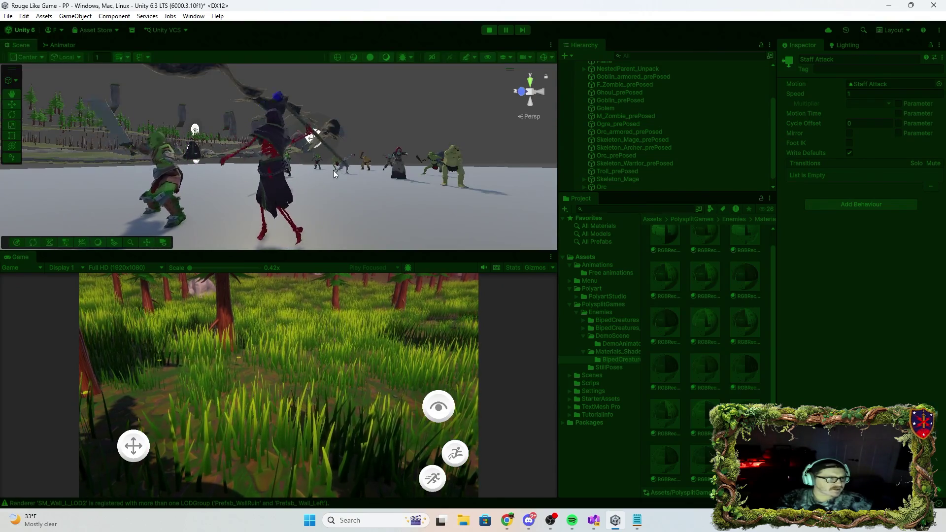
Set Running with sword as the default state, preview it, then stop play mode
left_click(53, 45)
right_click(425, 200)
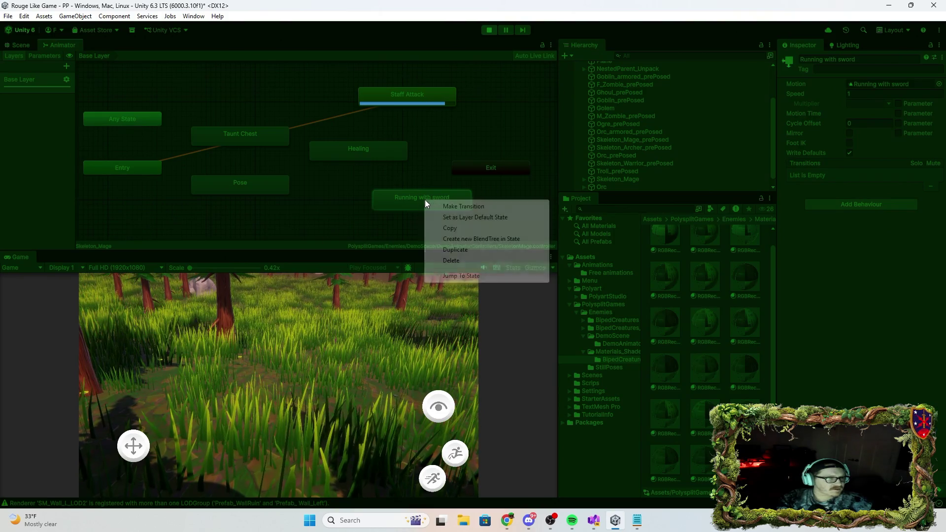
left_click(491, 221)
left_click(490, 222)
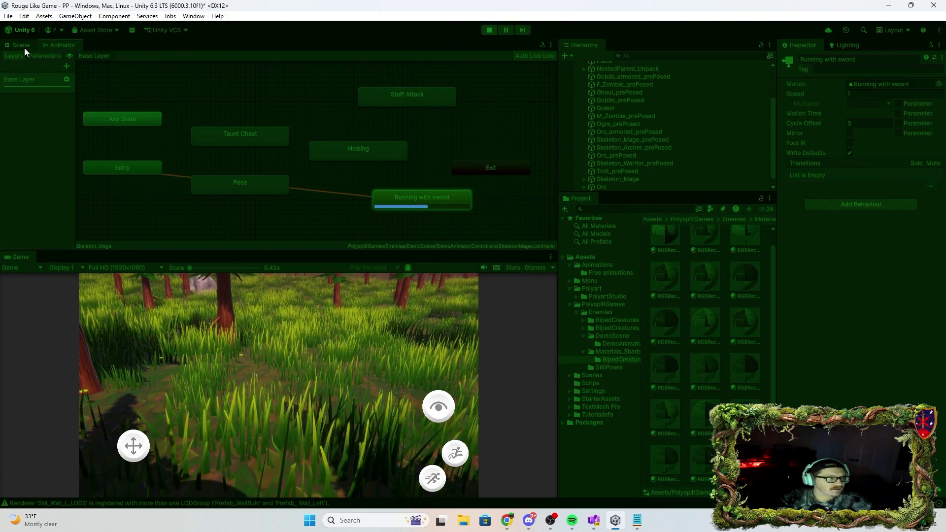
left_click(21, 45)
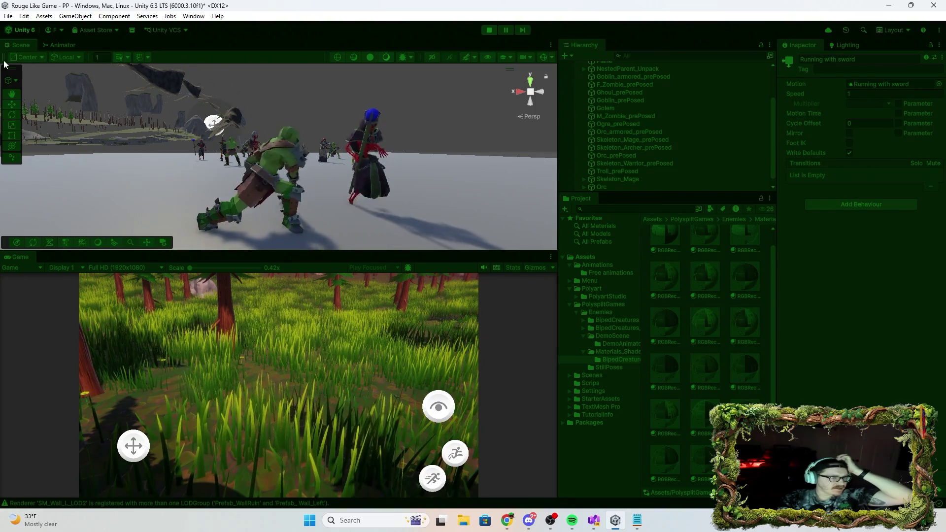
left_click(488, 29)
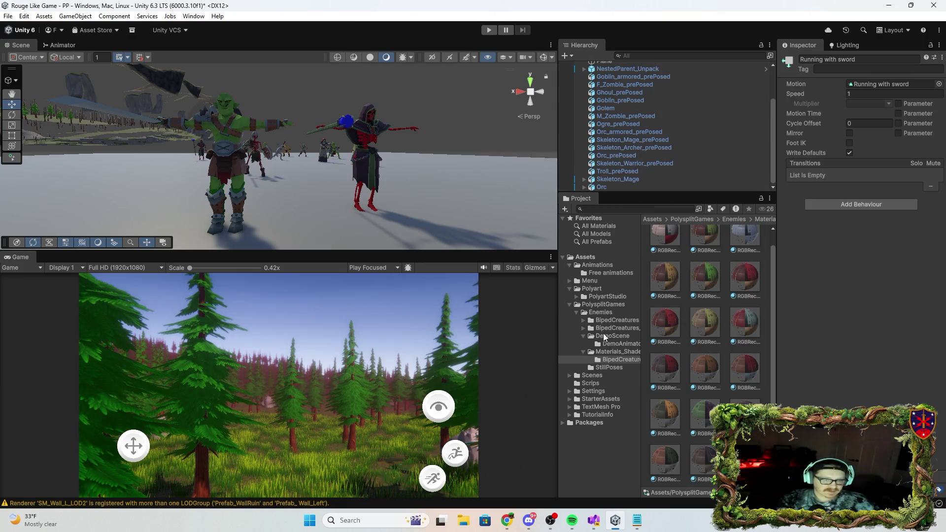
Place a Ghoul from Enemies/BipedCreatures into the scene beside the others
left_click(601, 313)
left_click(617, 321)
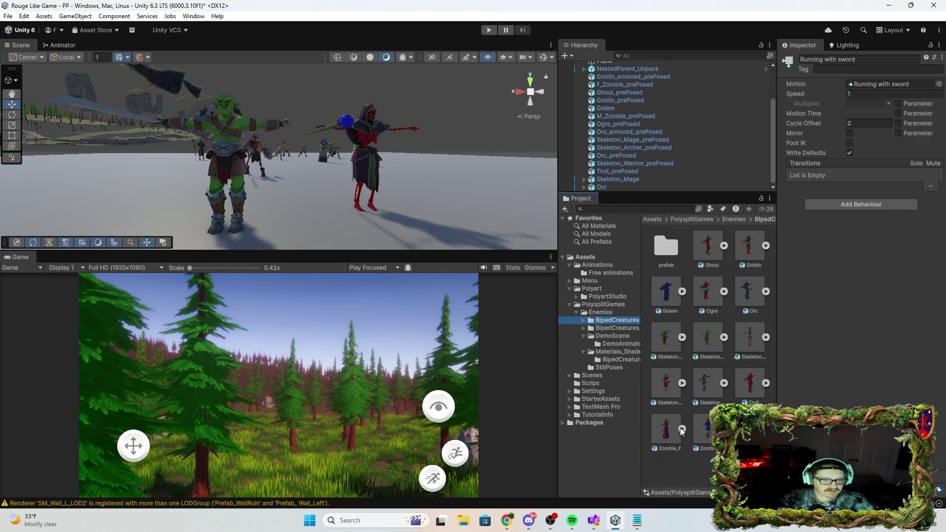
left_click_drag(700, 251, 451, 203)
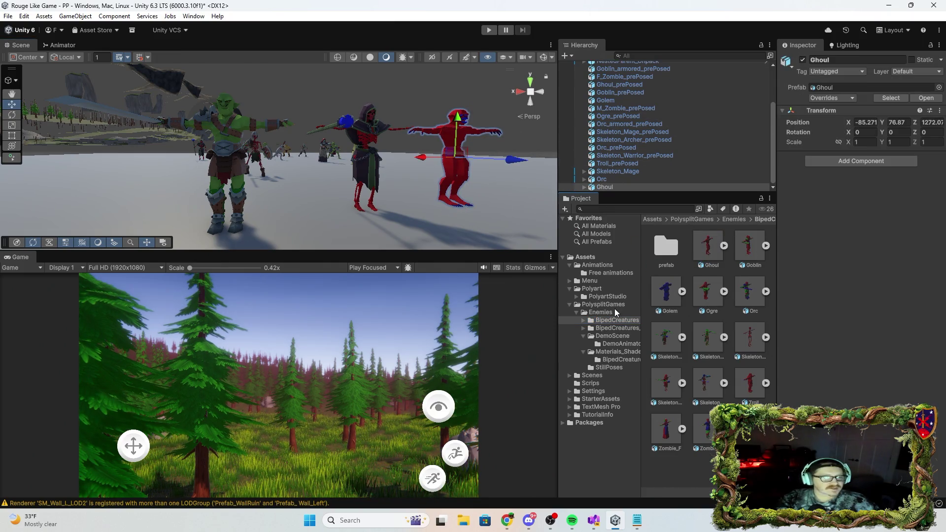
Apply the grey RGBRecolor_Body_Ghoul material to the Ghoul and select it
left_click(616, 352)
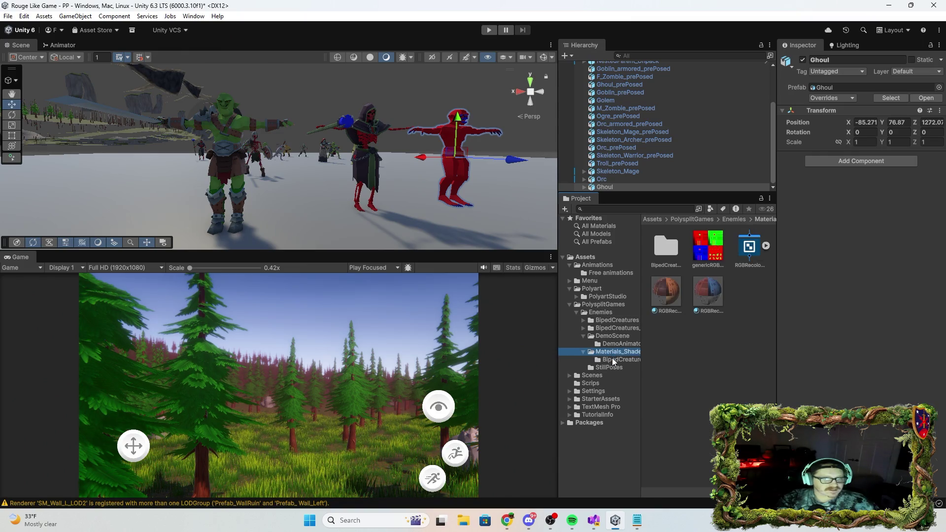
left_click(612, 359)
left_click(666, 243)
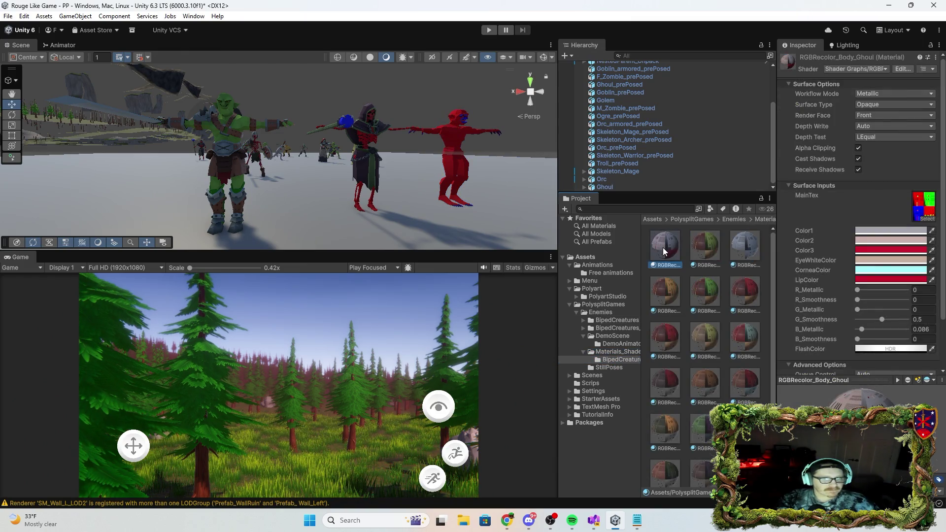
left_click_drag(583, 229, 459, 143)
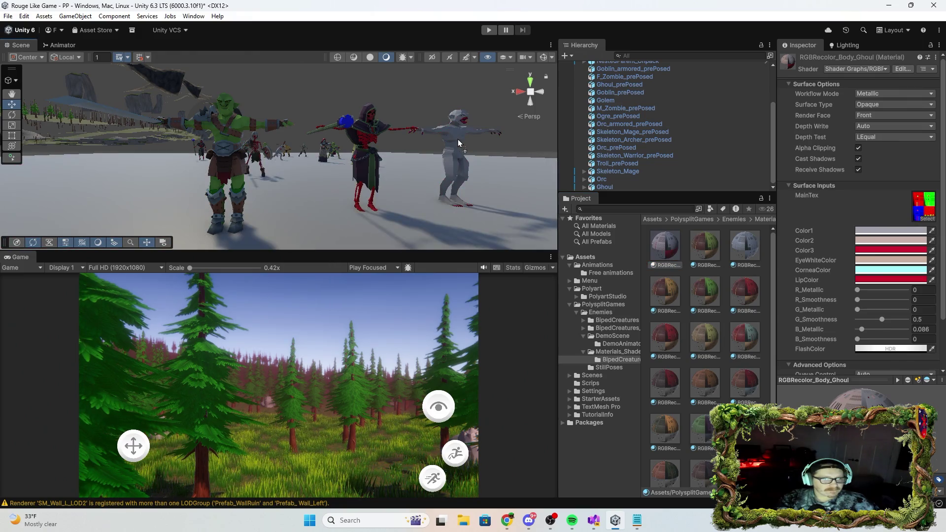
left_click_drag(503, 168, 192, 60)
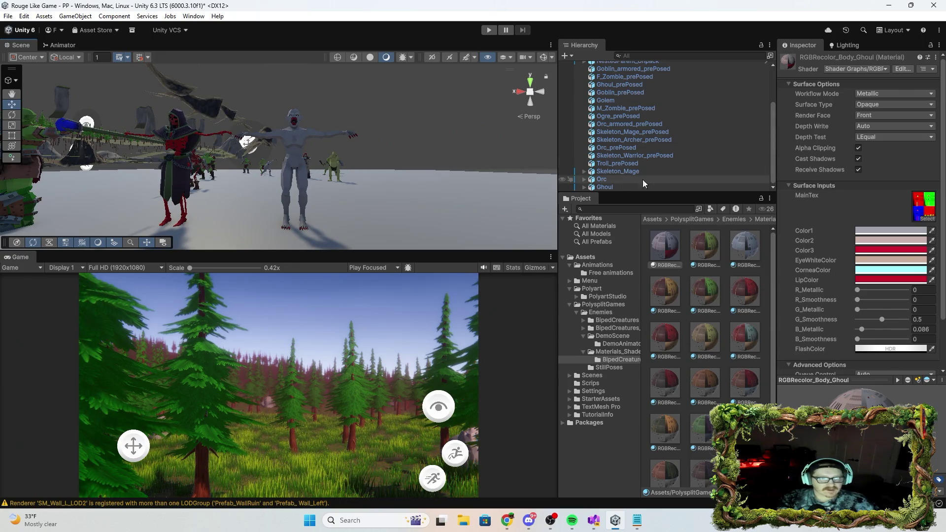
left_click(622, 188)
Add an Animator to the Ghoul with the Ghoul controller and Skeleton_ArcherAvatar
left_click(865, 163)
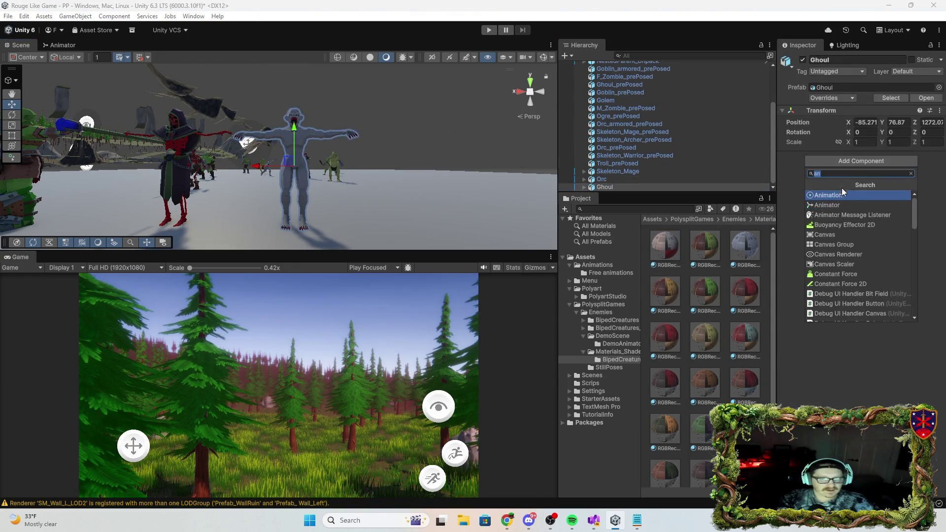
left_click(851, 204)
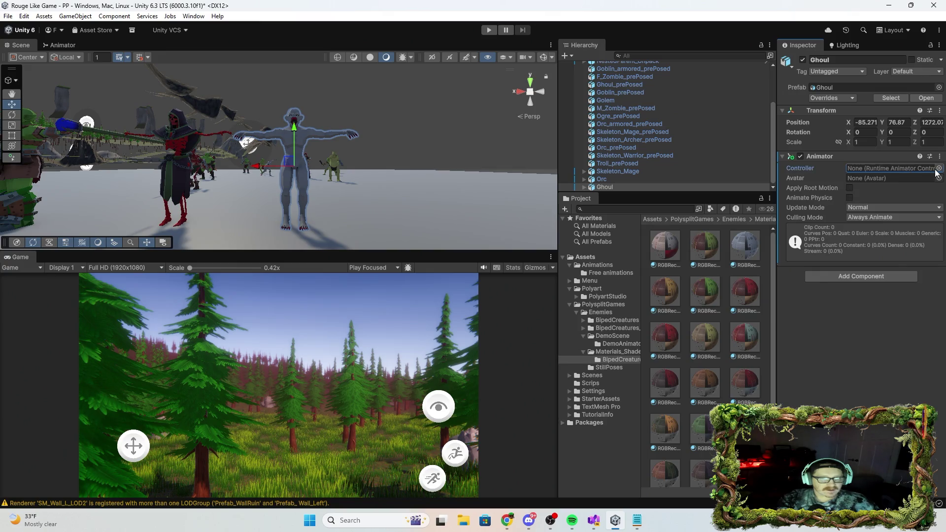
left_click(939, 168)
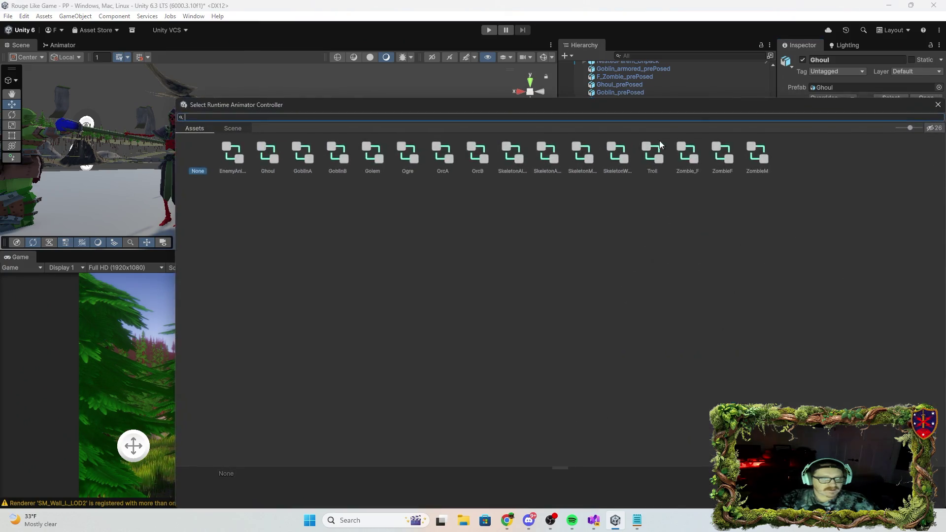
double_click(276, 152)
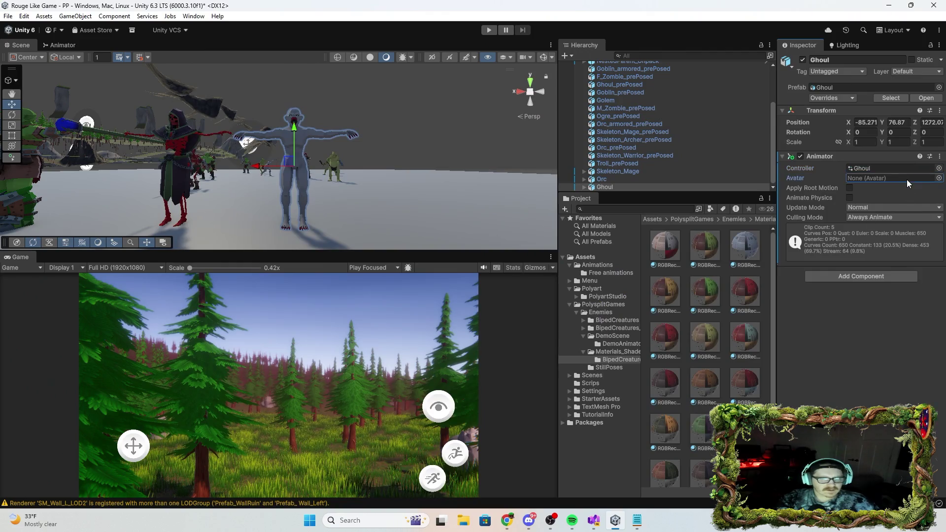
left_click(939, 178)
double_click(233, 153)
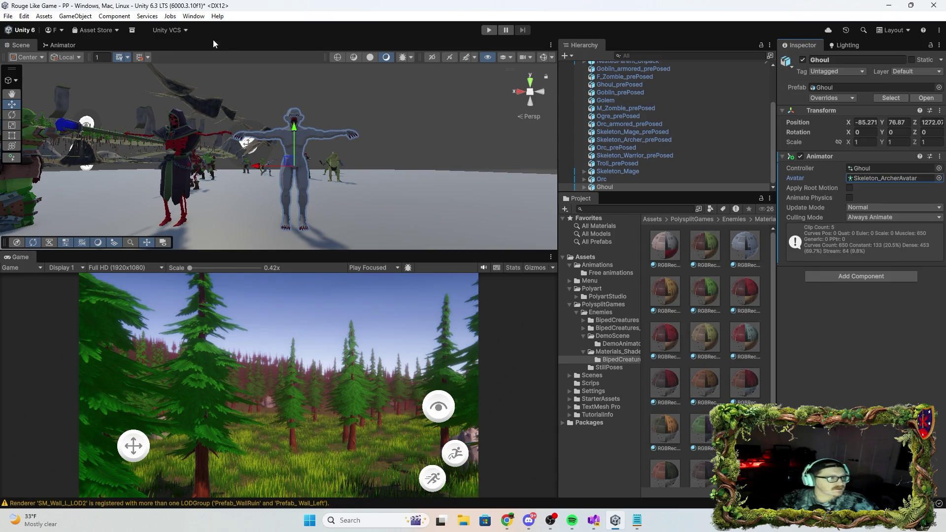
Inspect the Ghoul controller's states, then enter Play mode from the Scene view
left_click(60, 46)
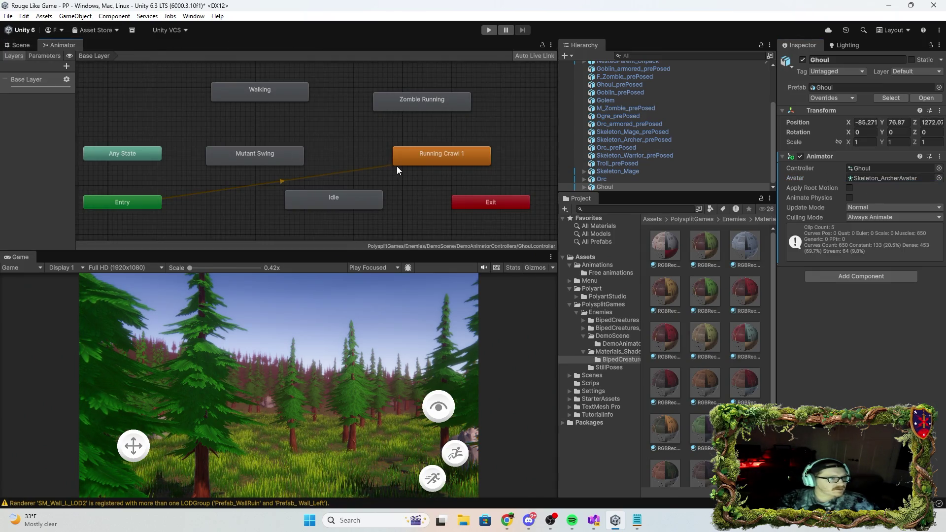
left_click(15, 46)
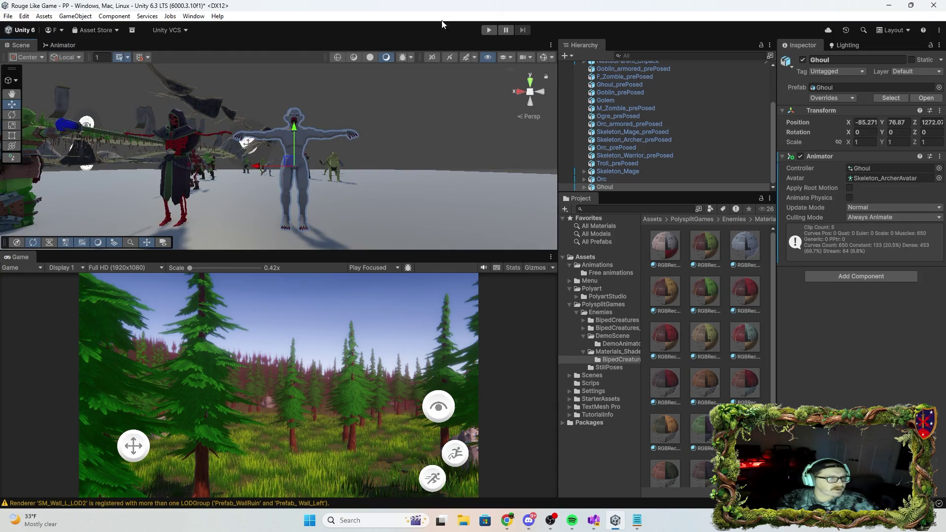
left_click(491, 30)
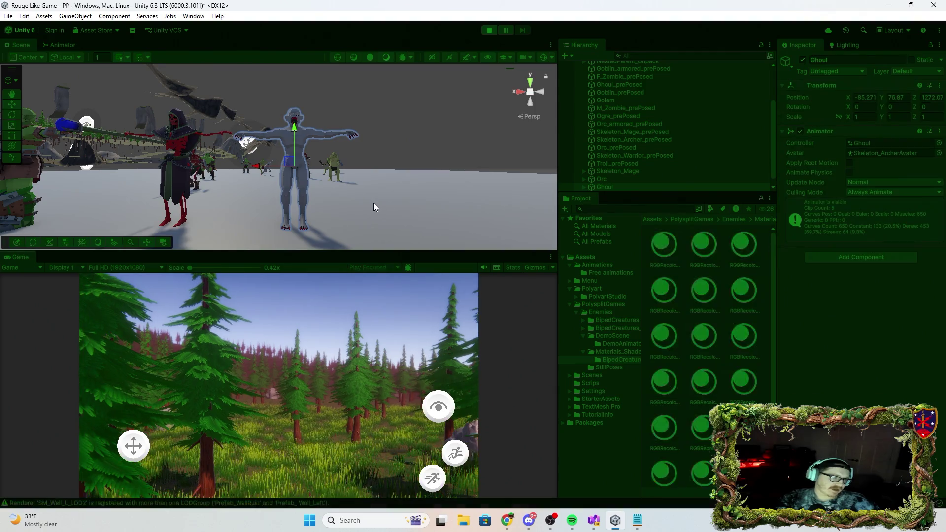
Make Mutant Swing the ghoul's default state and watch it in the scene
left_click_drag(361, 196, 374, 244)
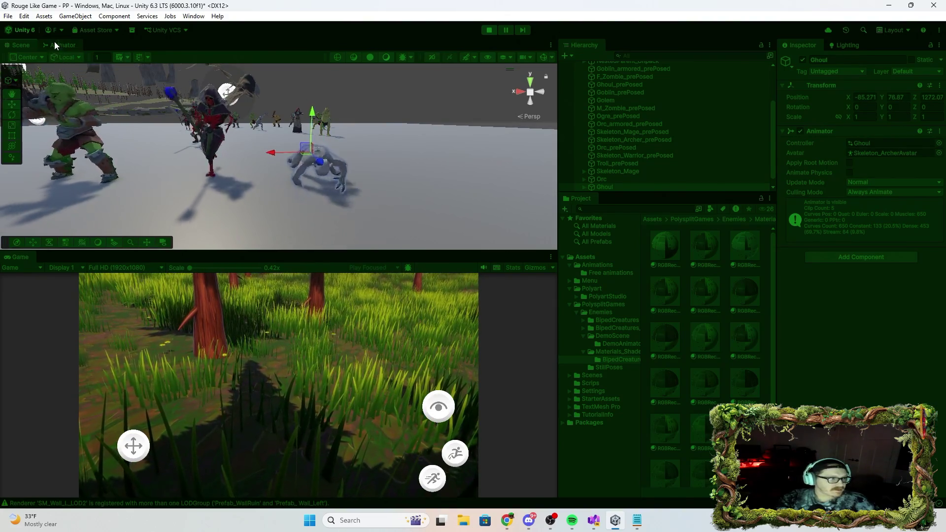
left_click(57, 45)
right_click(286, 154)
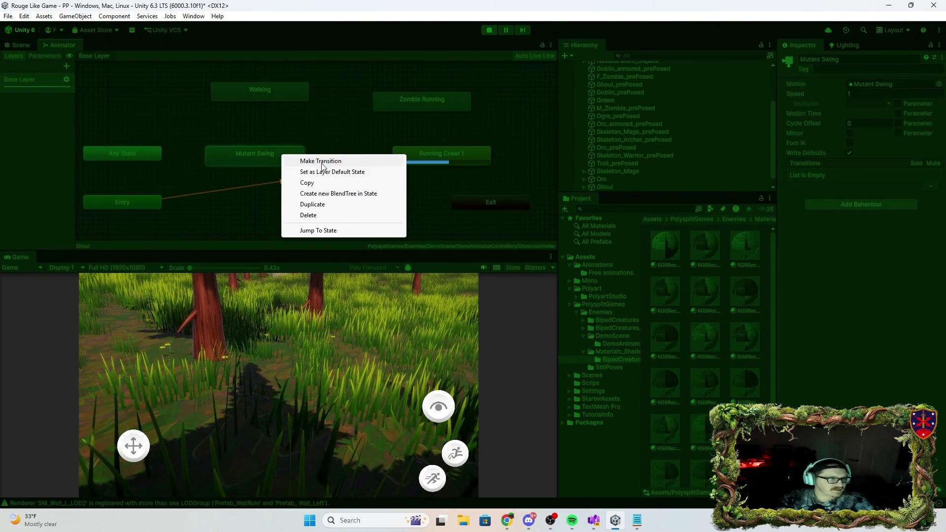
left_click(352, 171)
left_click(17, 43)
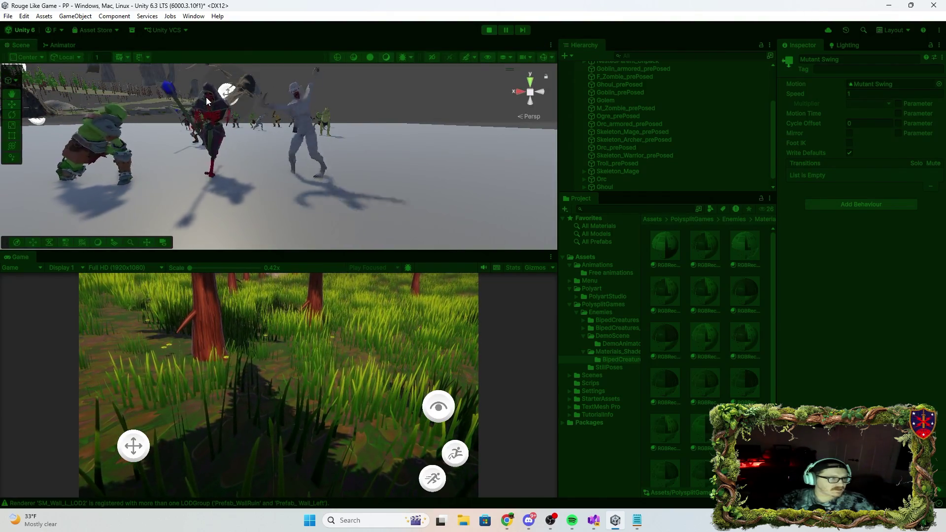
Set Walking as the ghoul's default state and preview it in the scene
left_click(57, 46)
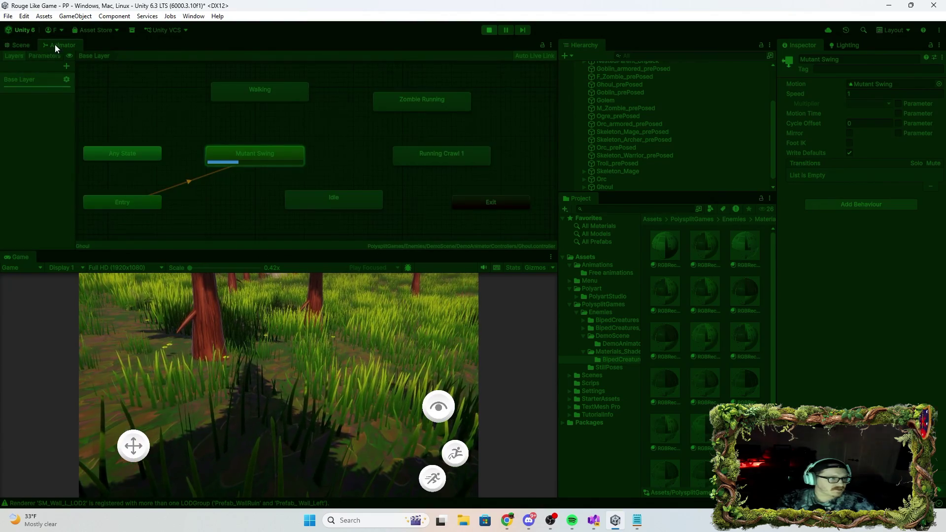
left_click(283, 90)
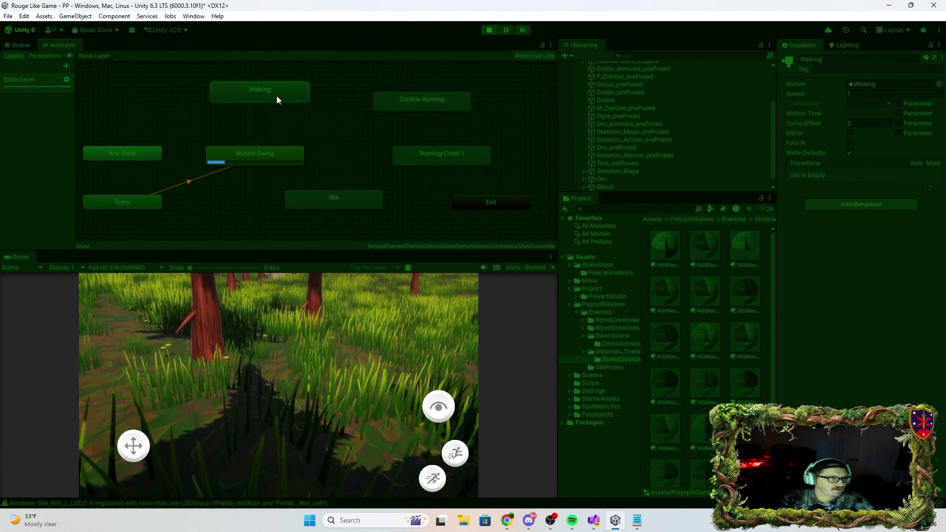
right_click(225, 92)
left_click(276, 108)
left_click(20, 45)
mouse_move(343, 142)
left_mouse_down()
mouse_move(368, 94)
mouse_move(341, 112)
left_mouse_up()
Switch the ghoul's default state to Zombie Running and preview it
left_click(61, 45)
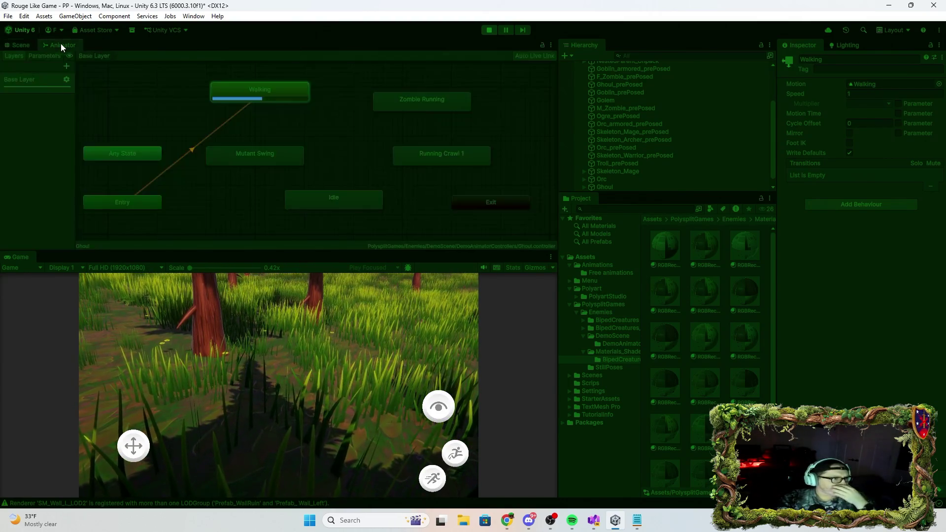
right_click(419, 105)
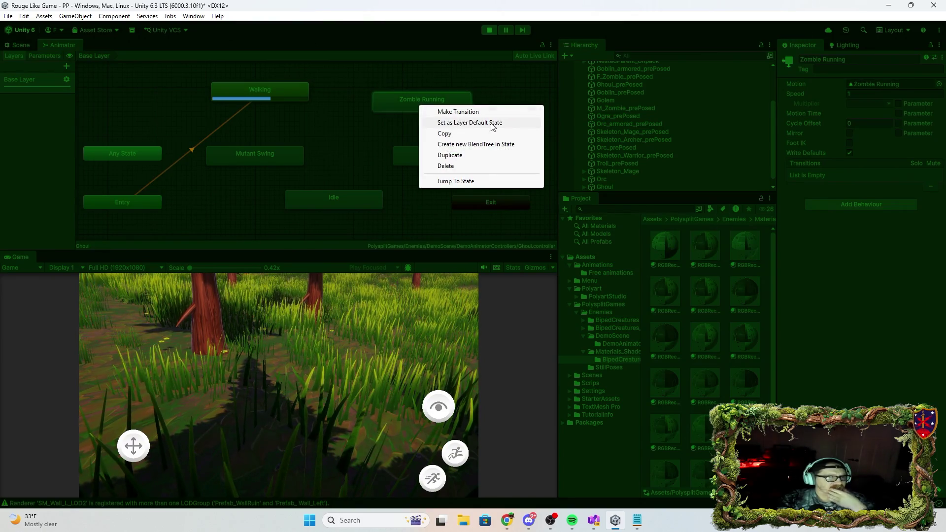
left_click(471, 123)
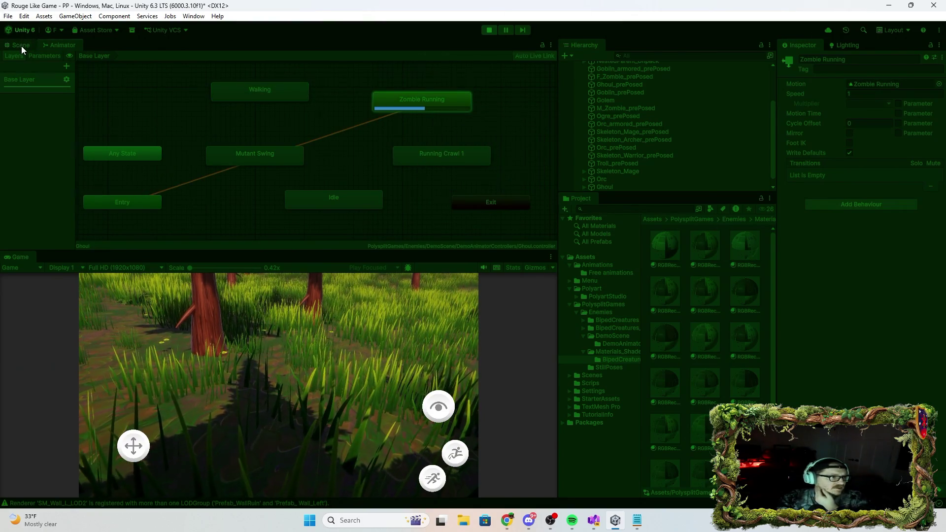
left_click(22, 46)
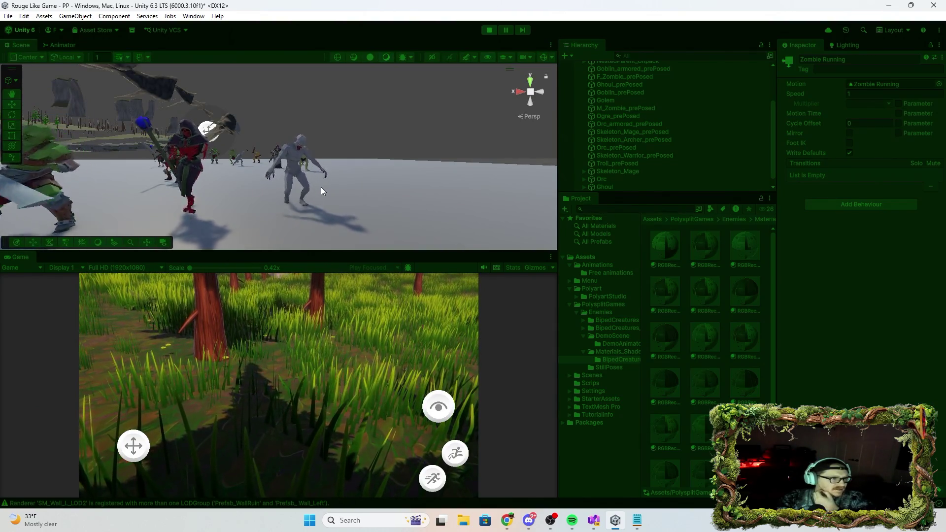
Make Idle the ghoul's default state, watch it in the scene, then stop play mode
left_click(69, 45)
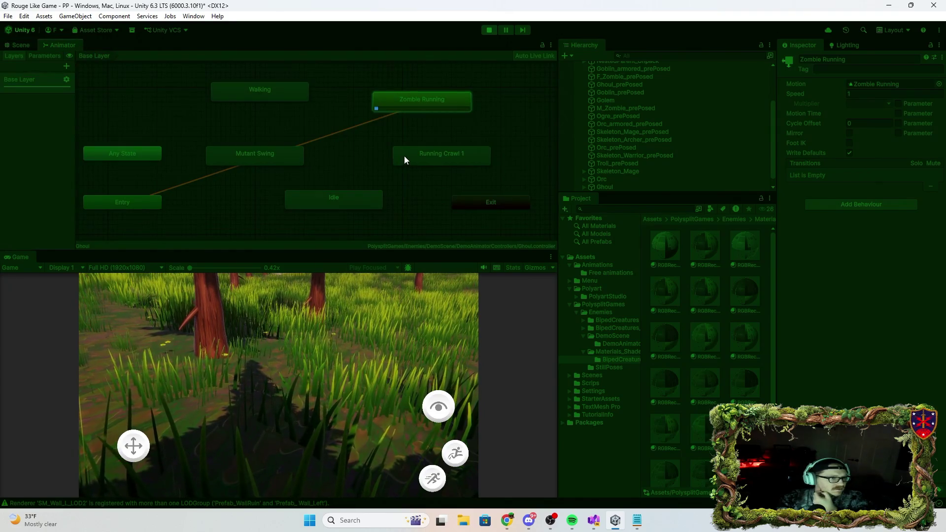
left_click(363, 203)
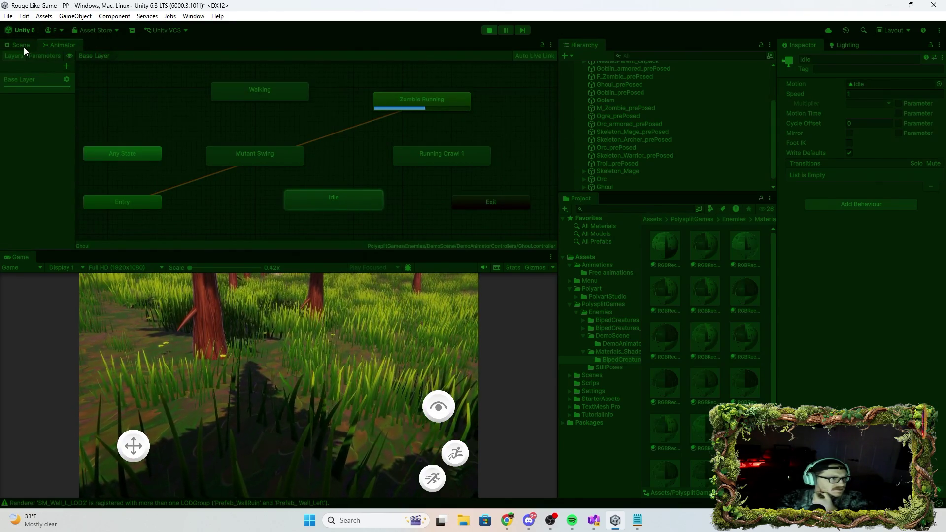
right_click(318, 188)
left_click(317, 202)
right_click(322, 201)
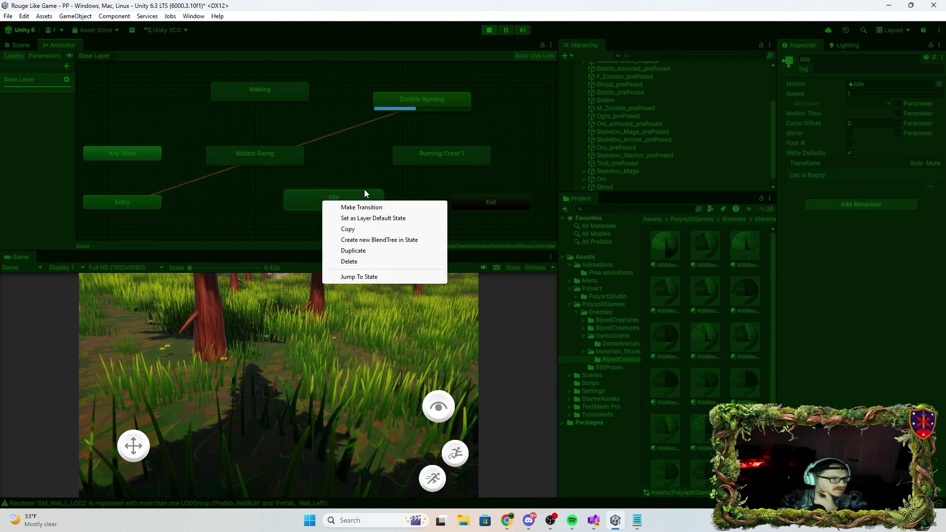
left_click(375, 218)
left_click(16, 45)
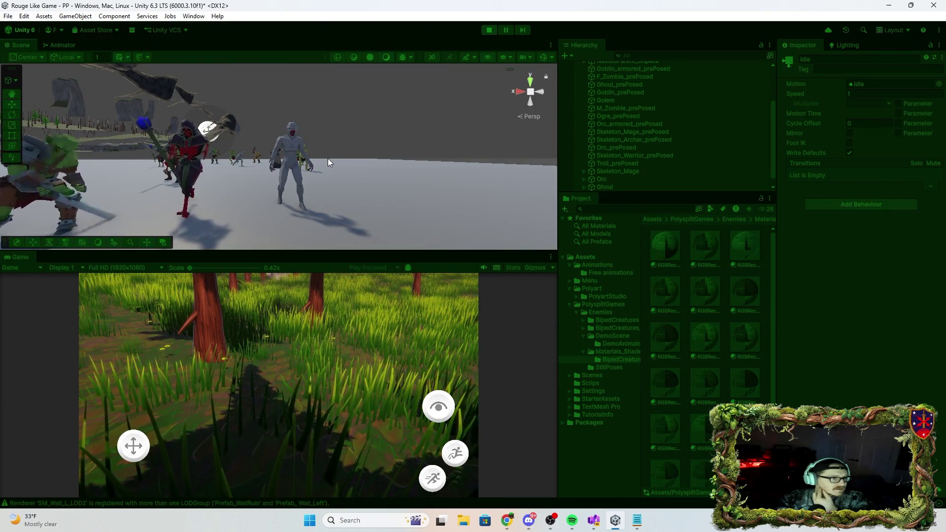
scroll(343, 194, "up", 5)
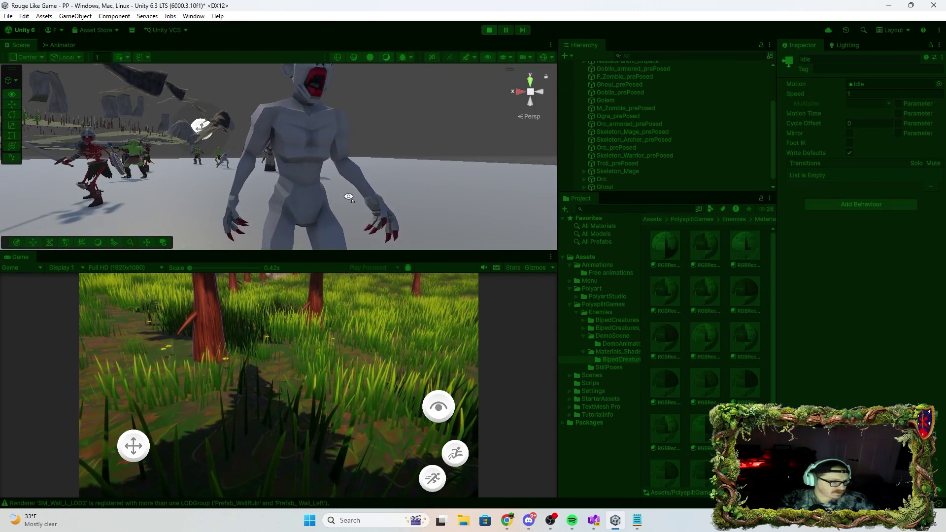
mouse_move(348, 199)
left_mouse_down()
mouse_move(350, 207)
mouse_move(260, 230)
mouse_move(402, 222)
mouse_move(394, 214)
mouse_move(301, 218)
mouse_move(256, 173)
mouse_move(299, 98)
mouse_move(316, 183)
mouse_move(396, 190)
mouse_move(327, 135)
mouse_move(324, 155)
mouse_move(310, 72)
left_mouse_up()
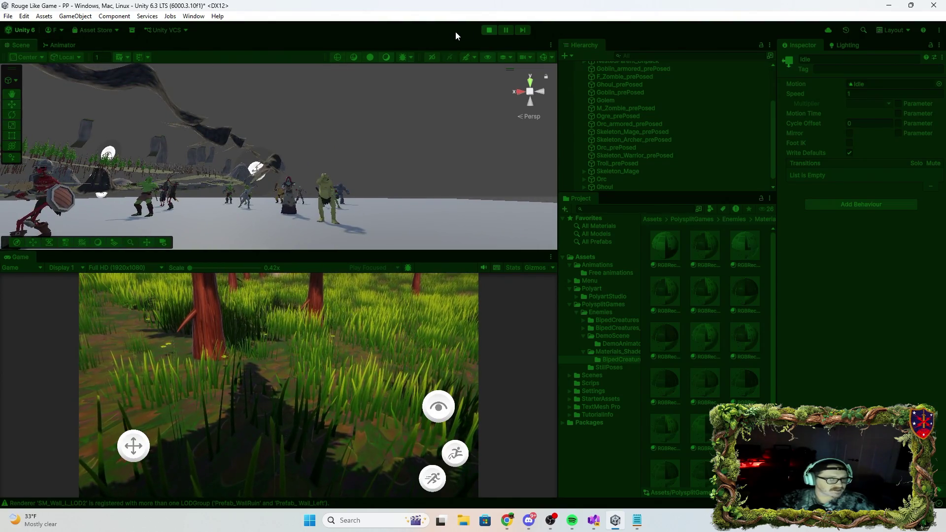
left_click(491, 30)
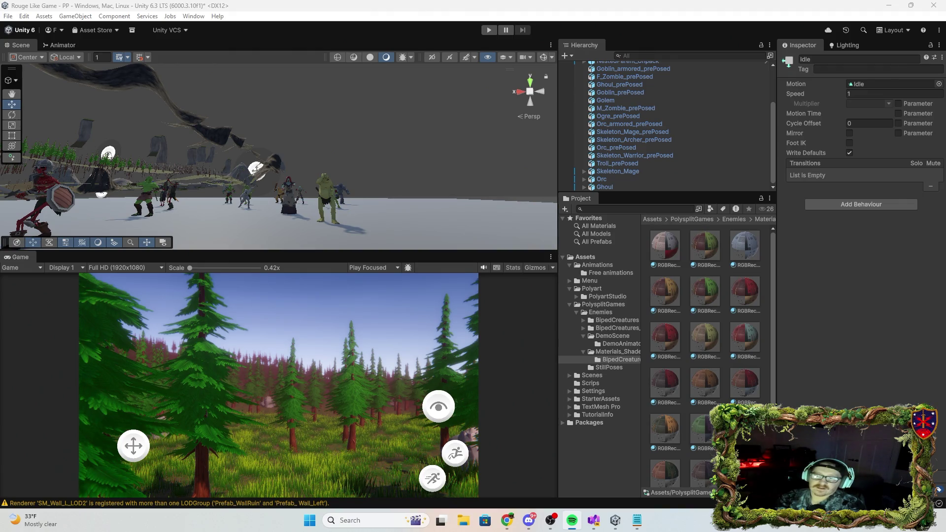
Drag the Ogre prefab from PolysplitGames/Enemies/BipedCreatures into the scene among the enemies
left_click_drag(491, 118, 352, 176)
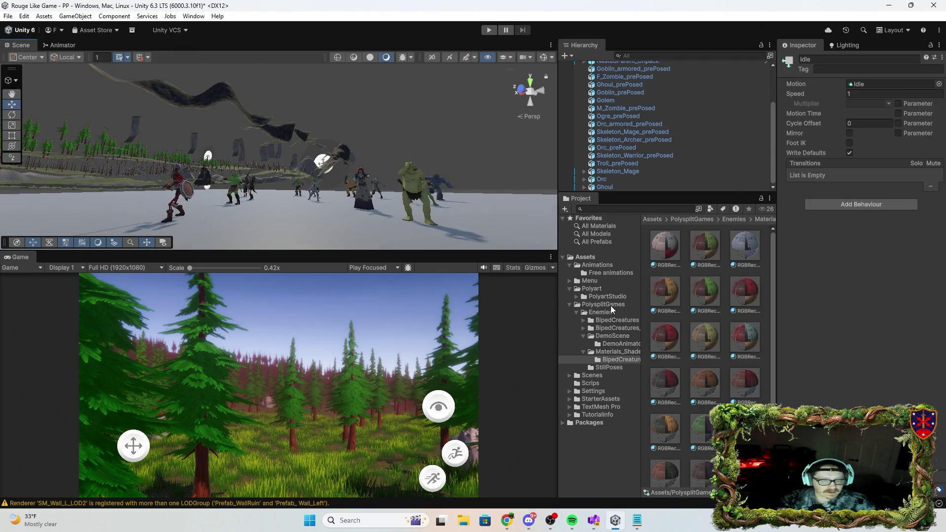
left_click(612, 298)
left_click(614, 305)
left_click(614, 320)
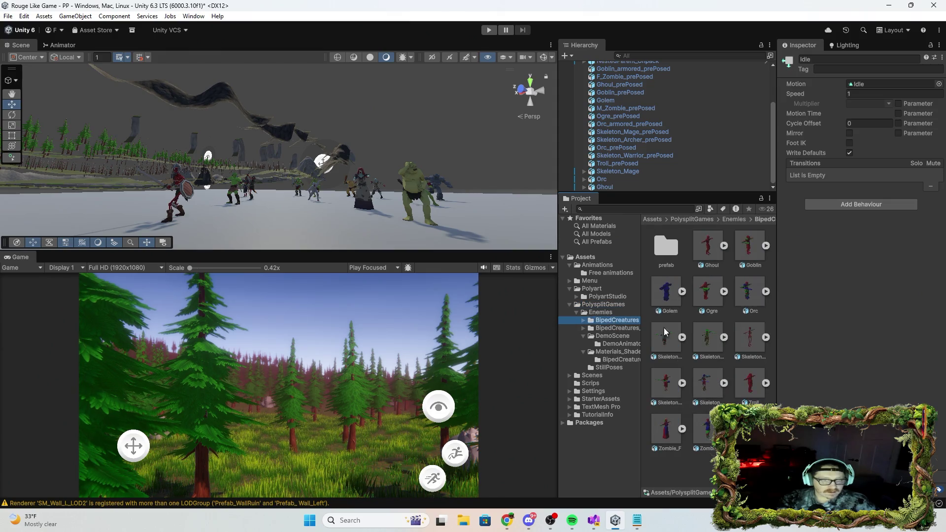
left_click(712, 295)
mouse_move(705, 292)
left_mouse_down()
mouse_move(426, 241)
mouse_move(353, 235)
mouse_move(340, 244)
left_mouse_up()
mouse_move(403, 215)
left_mouse_down()
mouse_move(401, 198)
mouse_move(420, 197)
mouse_move(546, 222)
mouse_move(603, 282)
mouse_move(686, 304)
left_mouse_up()
scroll(398, 199, "up", 5)
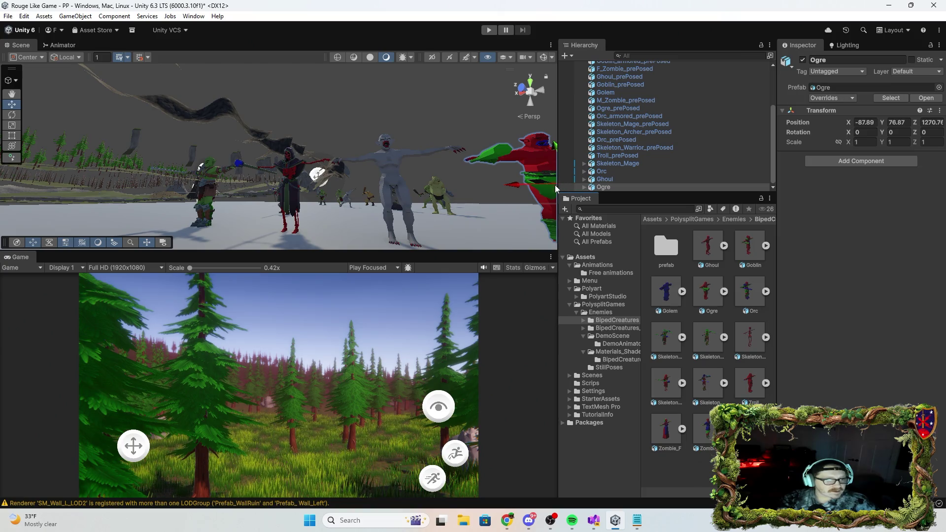
Frame the Ogre and apply the RGBRecolor_Body_Ogre material to it
key("f")
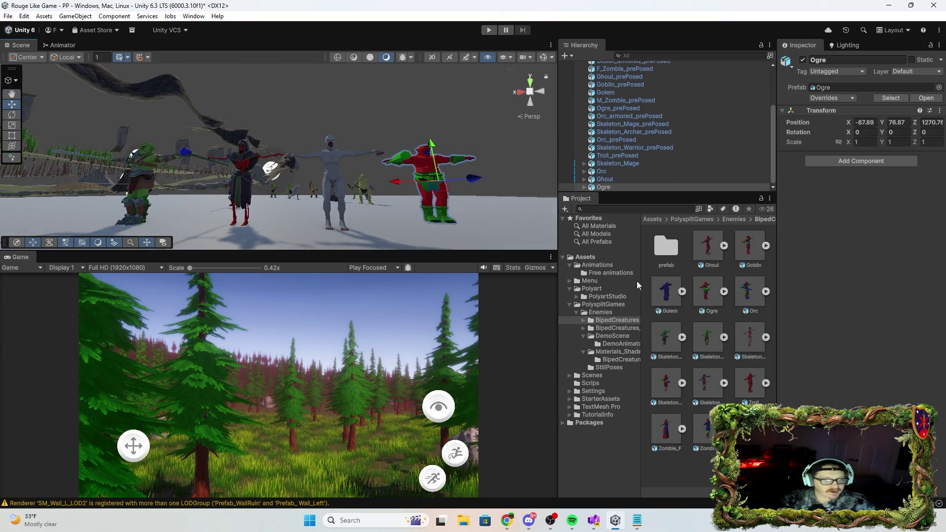
left_click(613, 360)
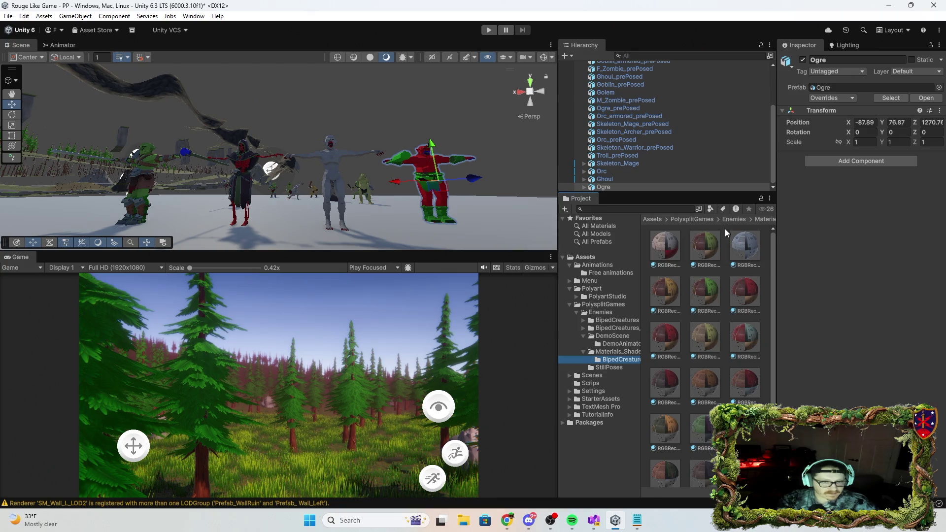
left_click(709, 248)
left_click(738, 244)
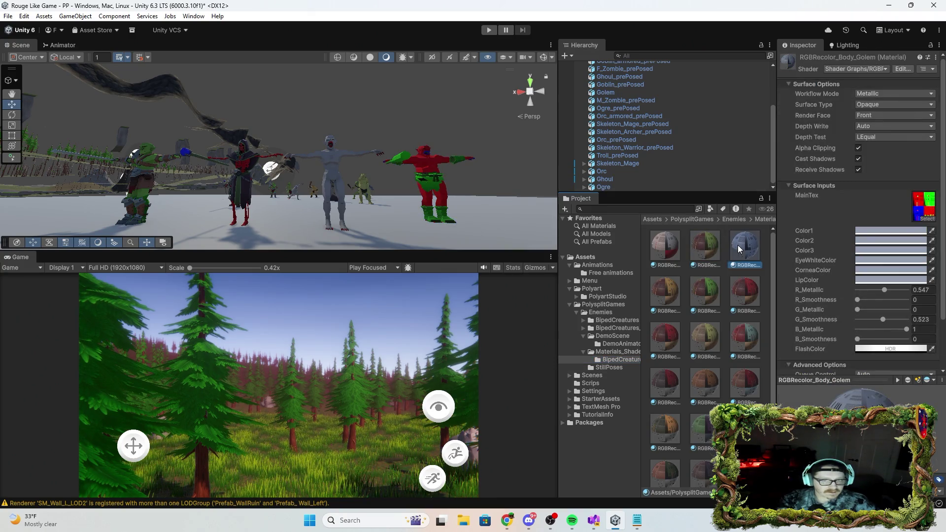
left_click(666, 292)
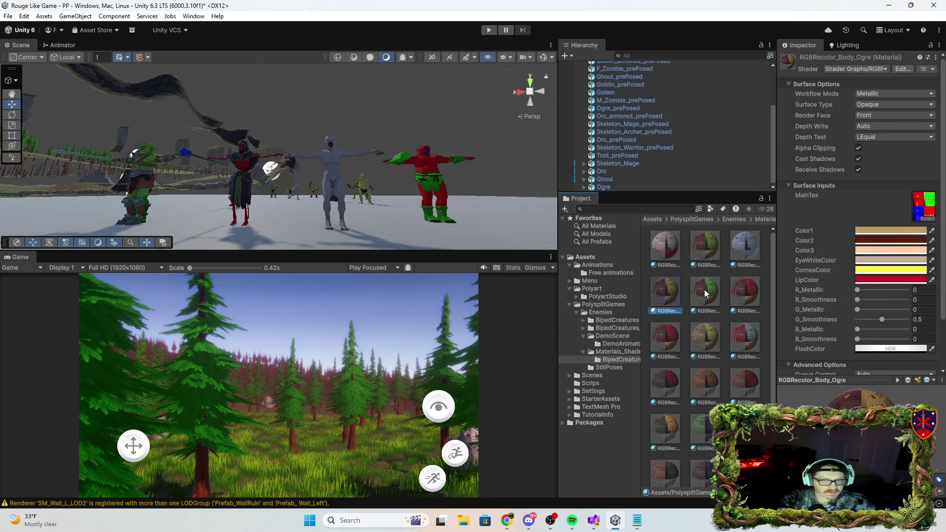
left_click_drag(664, 296, 423, 169)
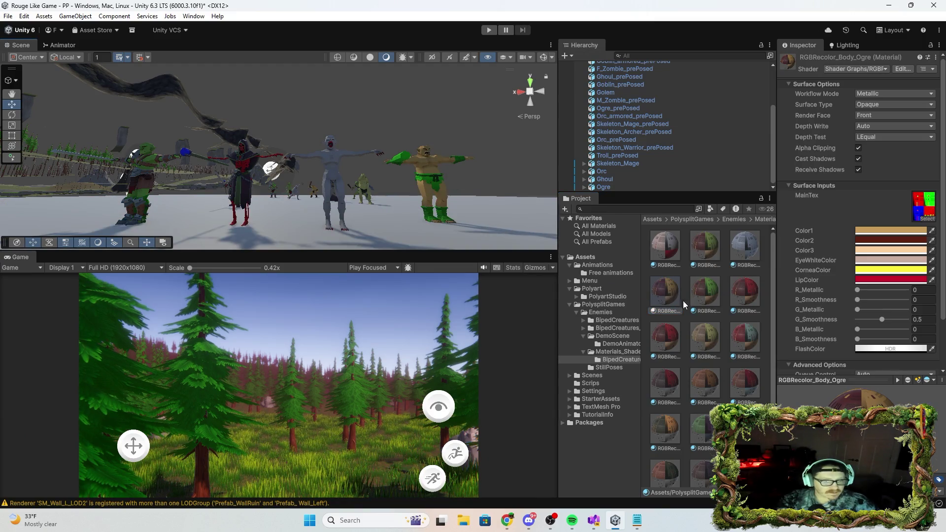
Apply RGBRecolor_Objects_Ogre to the Ogre's loincloth, gloves, boots and other items
left_click(679, 407)
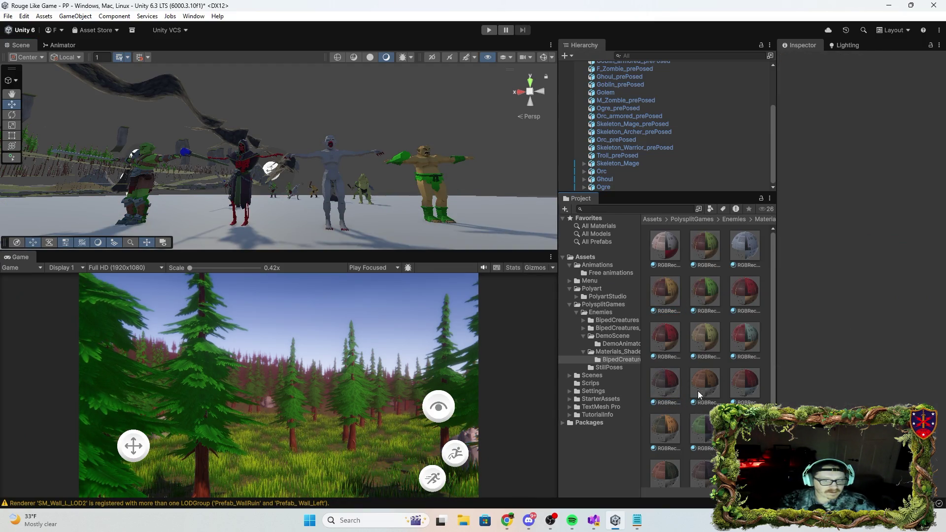
left_click(697, 394)
left_click_drag(698, 379, 433, 186)
mouse_move(672, 374)
left_mouse_down()
mouse_move(577, 194)
mouse_move(437, 168)
mouse_move(440, 216)
left_mouse_up()
left_click_drag(717, 339, 387, 152)
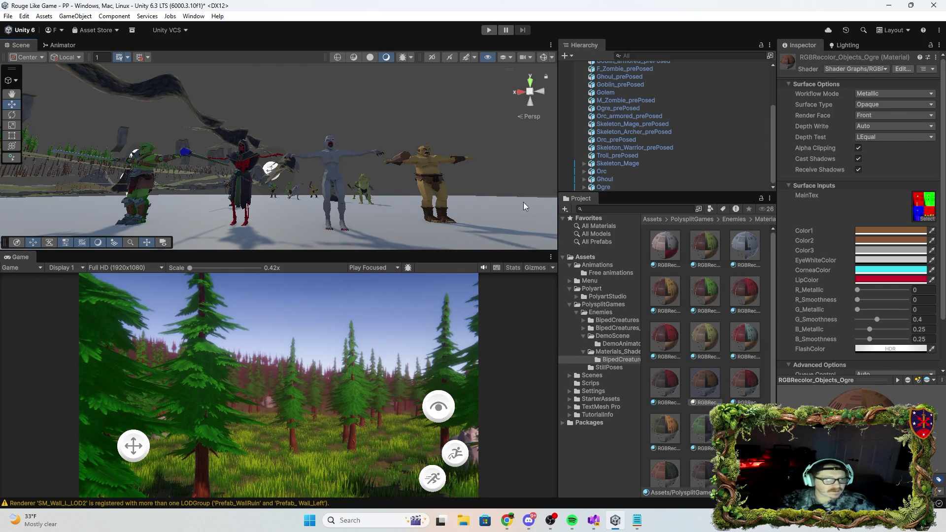
Add an Animator to the Ogre and bring up the controller chooser
left_click(645, 188)
left_click(841, 162)
left_click(851, 205)
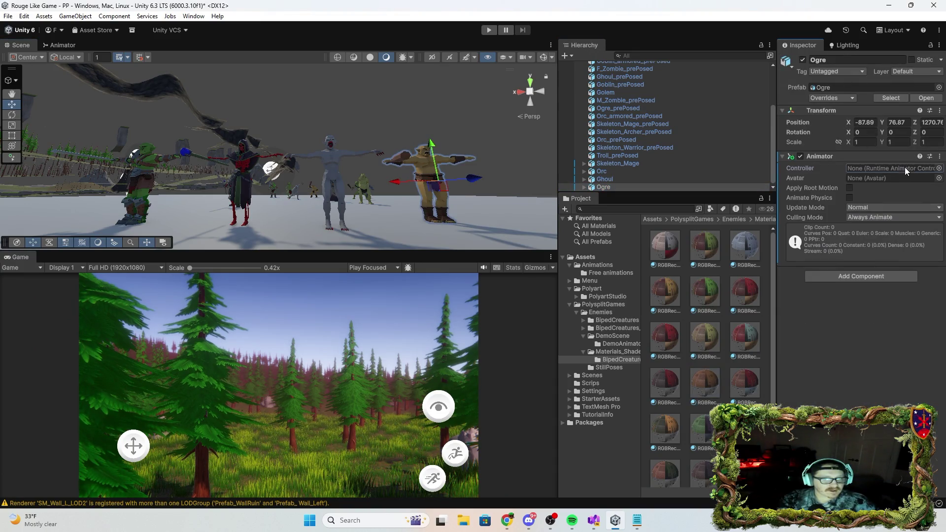
left_click(939, 168)
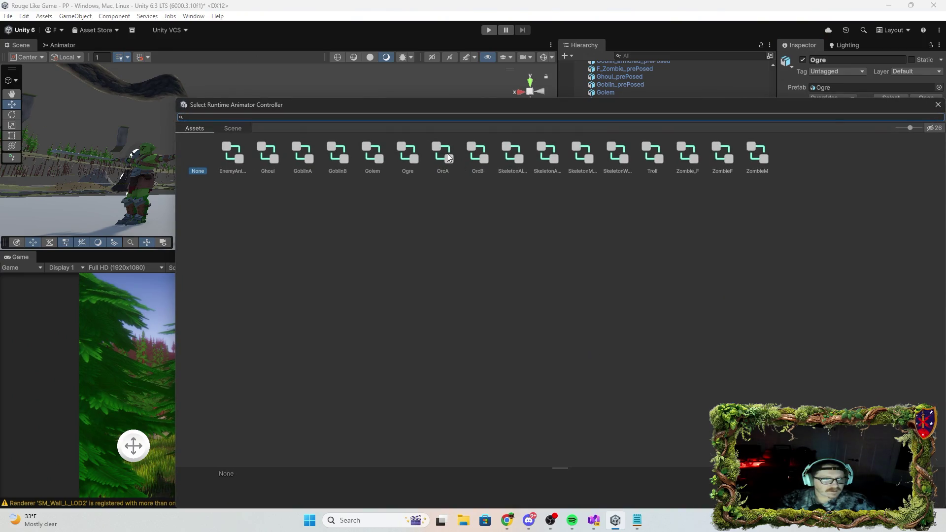